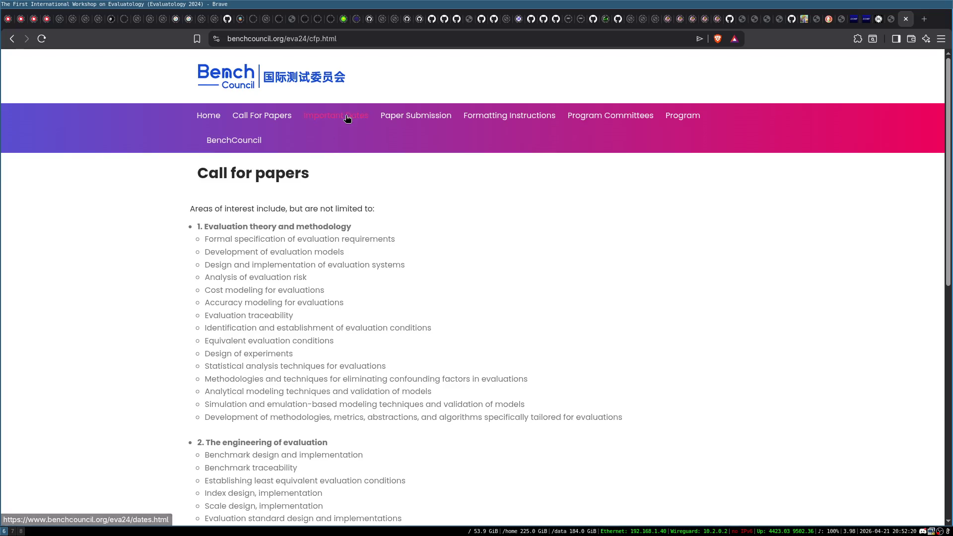
- Check the Important Dates, then open Paper Submission and follow its HotCRP submission link
{"action": "left_click", "coordinate": [350, 116]}
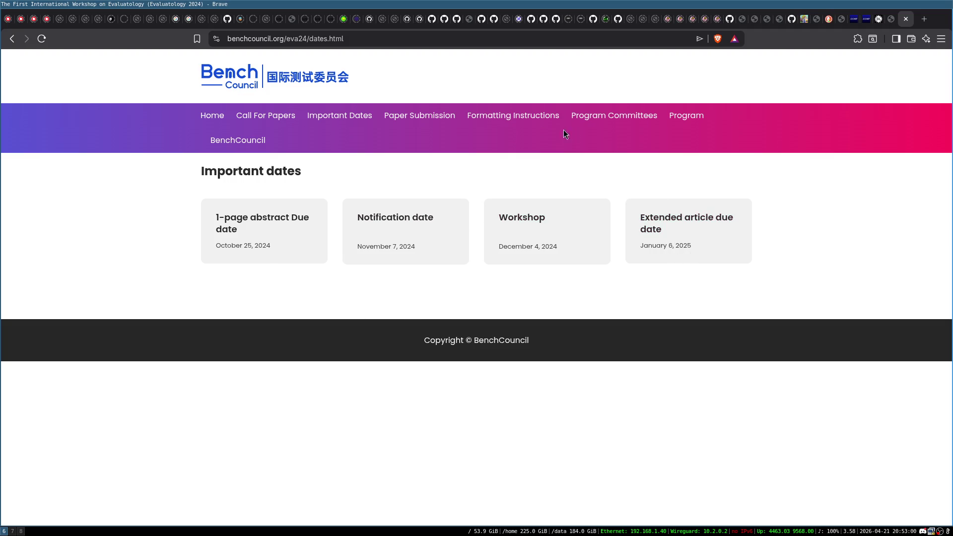
{"action": "left_click", "coordinate": [421, 118]}
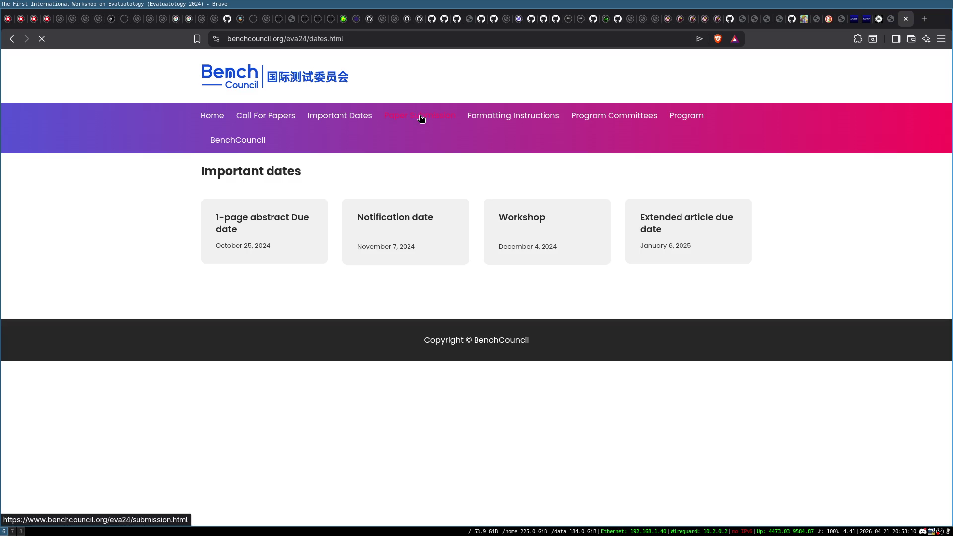
{"action": "scroll", "coordinate": [285, 150], "scroll_direction": "down", "scroll_amount": 2}
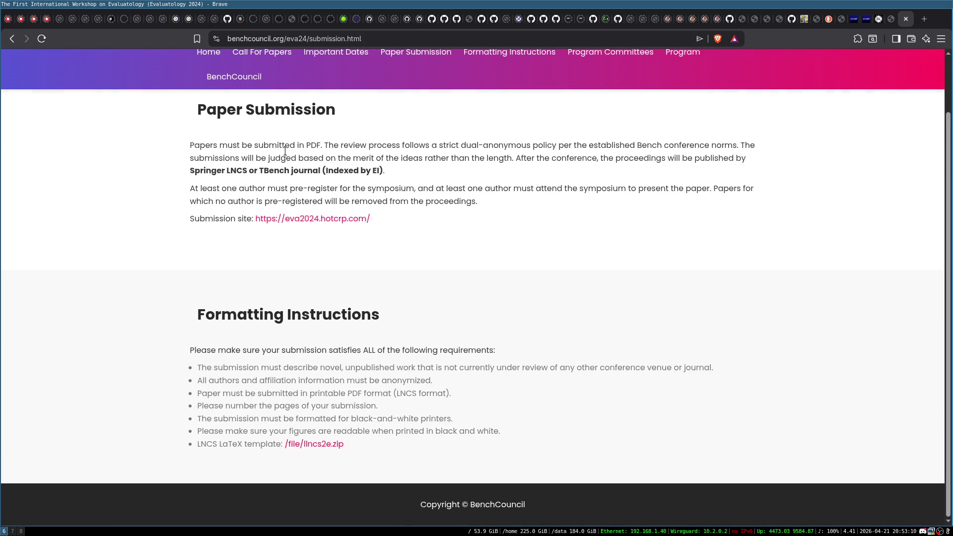
{"action": "scroll", "coordinate": [507, 183], "scroll_direction": "up", "scroll_amount": 2}
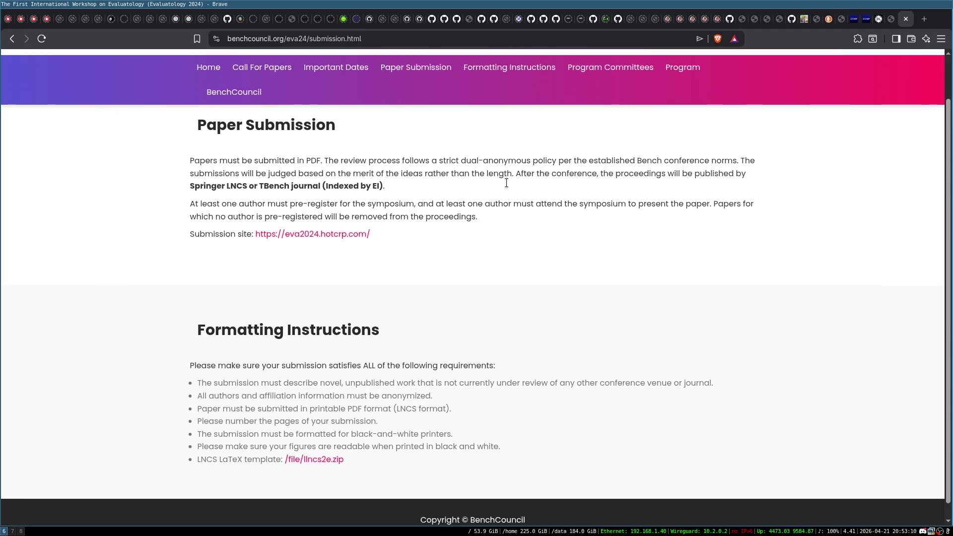
{"action": "left_click", "coordinate": [341, 279]}
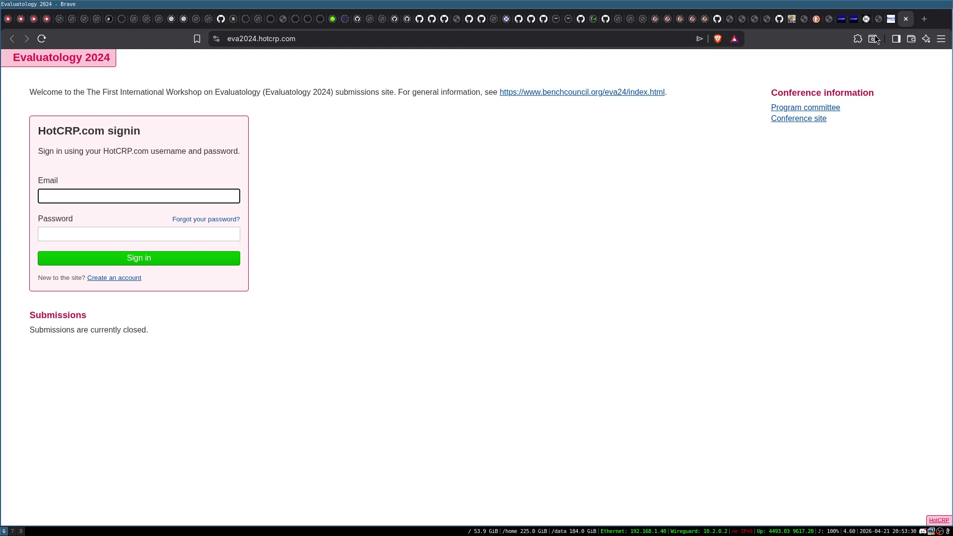
- Close the HotCRP sign-in tab, which says submissions are closed
{"action": "left_click", "coordinate": [911, 20]}
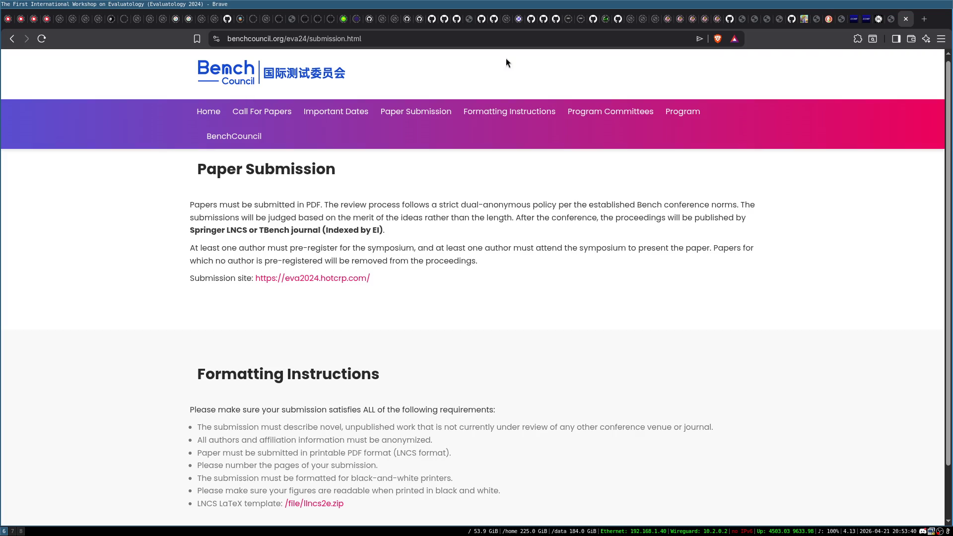
- Open the workshop Program page and scroll through the schedule
{"action": "left_click", "coordinate": [690, 112]}
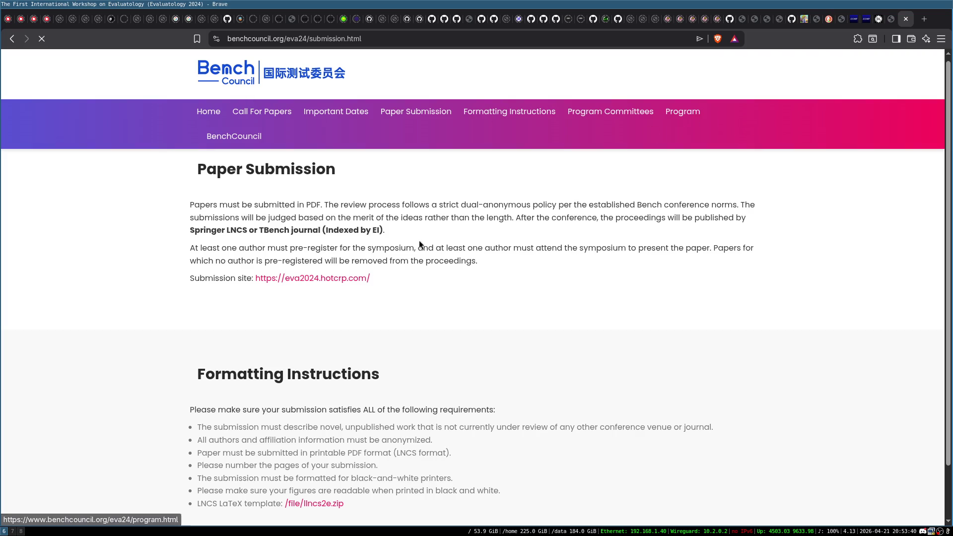
{"action": "scroll", "coordinate": [592, 177], "scroll_direction": "down", "scroll_amount": 2}
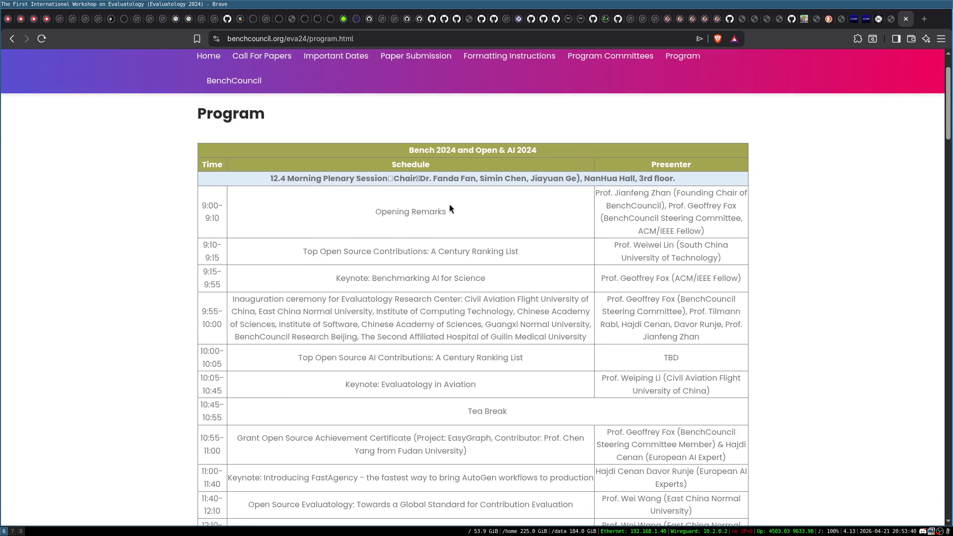
{"action": "scroll", "coordinate": [449, 339], "scroll_direction": "down", "scroll_amount": 15}
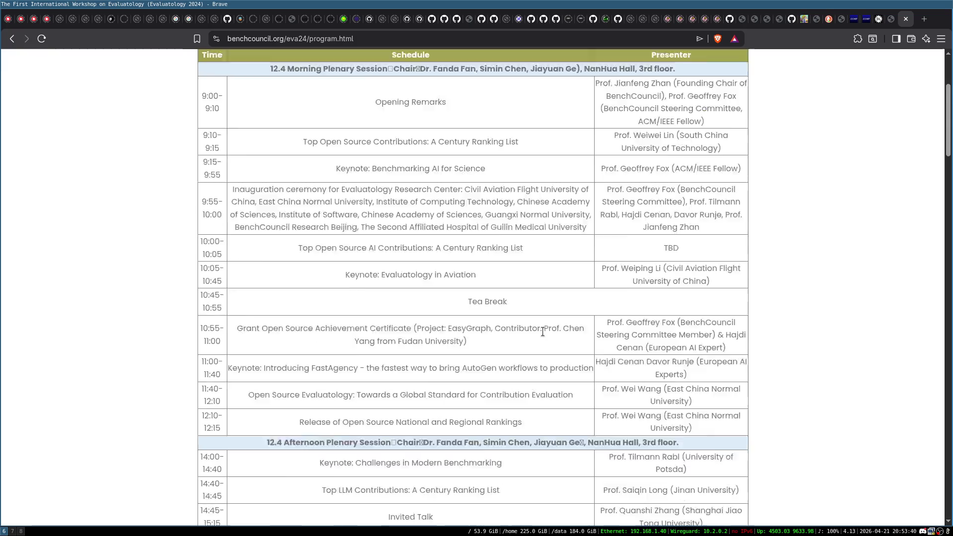
{"action": "scroll", "coordinate": [466, 197], "scroll_direction": "down", "scroll_amount": 15}
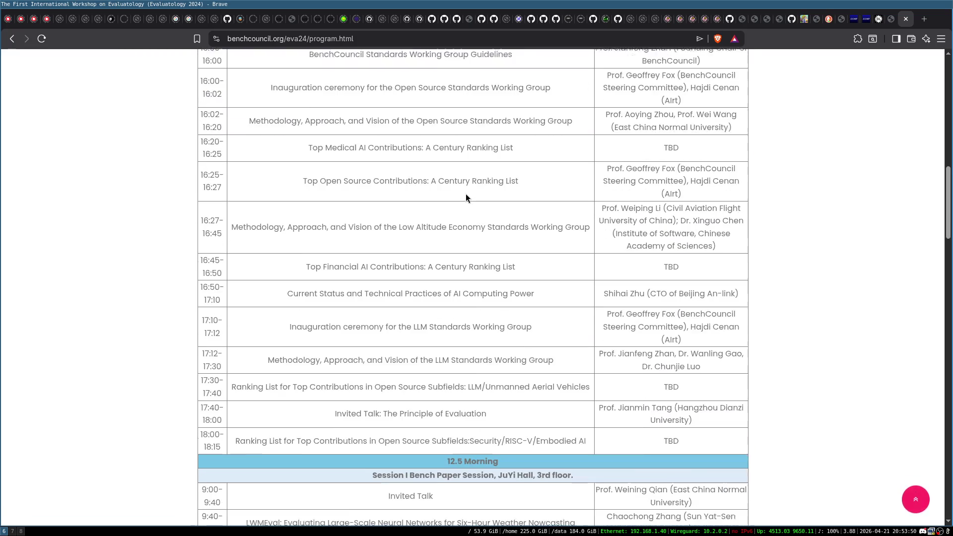
{"action": "scroll", "coordinate": [472, 198], "scroll_direction": "down", "scroll_amount": 15}
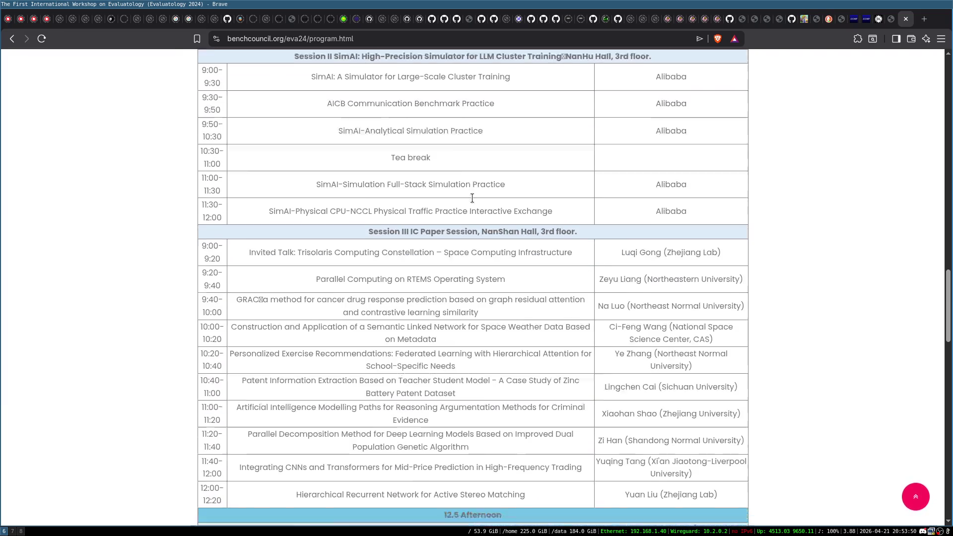
{"action": "scroll", "coordinate": [383, 219], "scroll_direction": "up", "scroll_amount": 20}
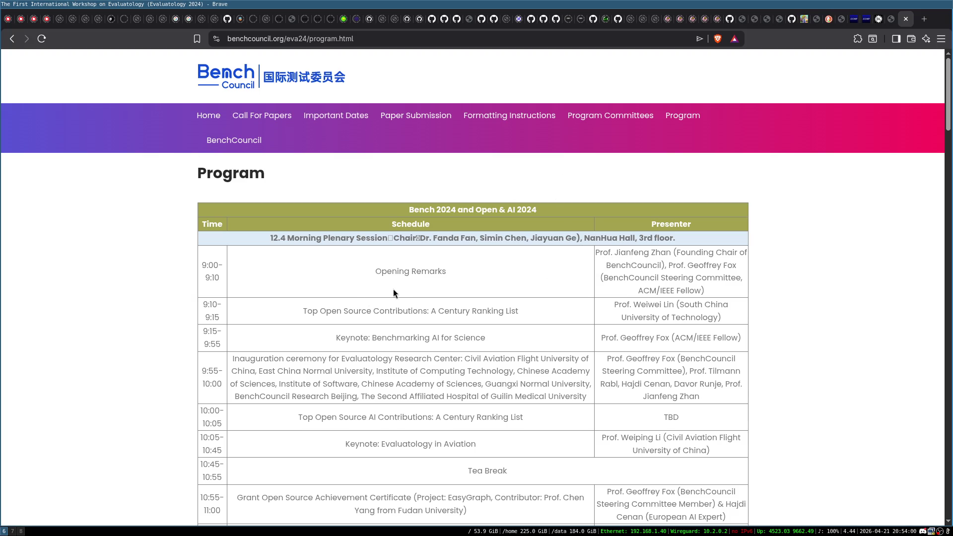
{"action": "scroll", "coordinate": [394, 289], "scroll_direction": "down", "scroll_amount": 4}
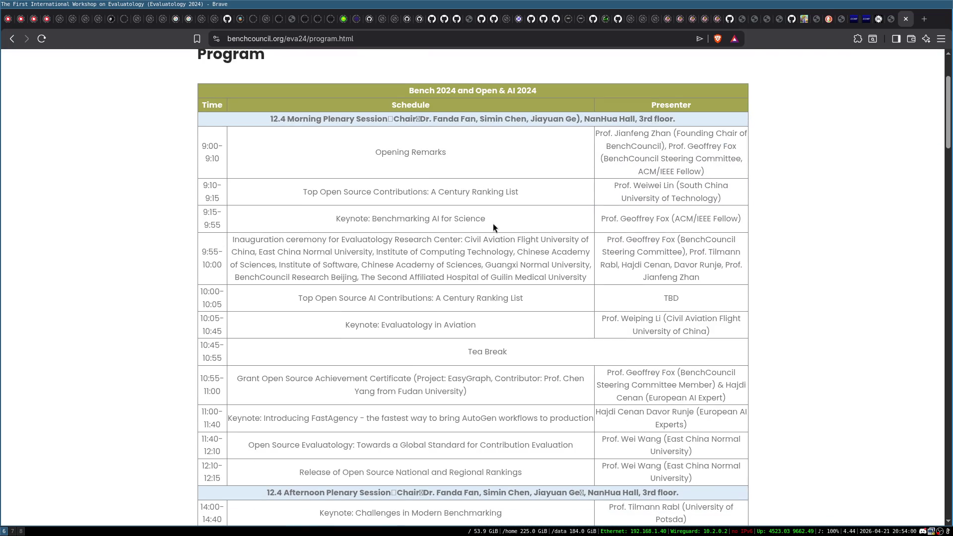
{"action": "scroll", "coordinate": [478, 242], "scroll_direction": "down", "scroll_amount": 4}
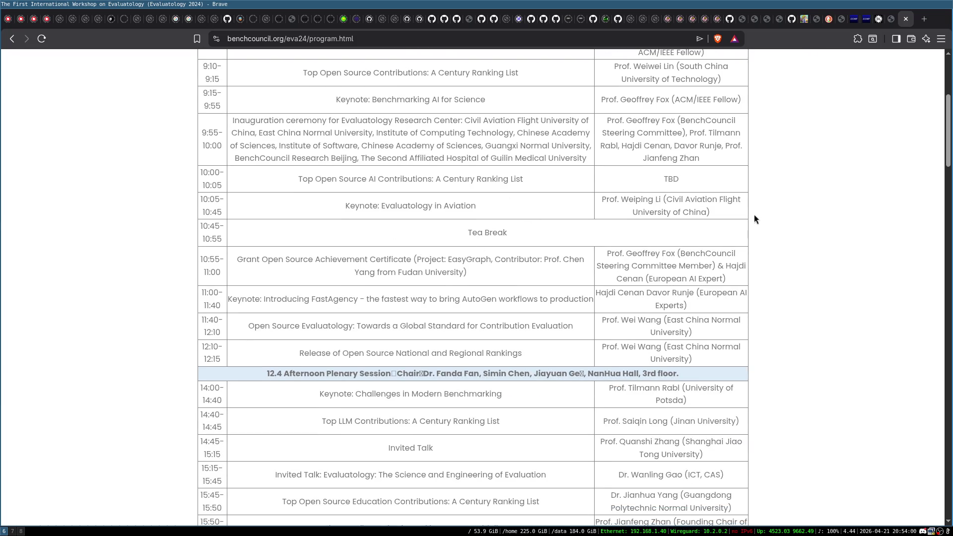
- In a new tab, search 'arxiv' and open arxiv.org, then return to the program tab
{"action": "key", "text": "ctrl+t"}
{"action": "type", "text": "ar"}
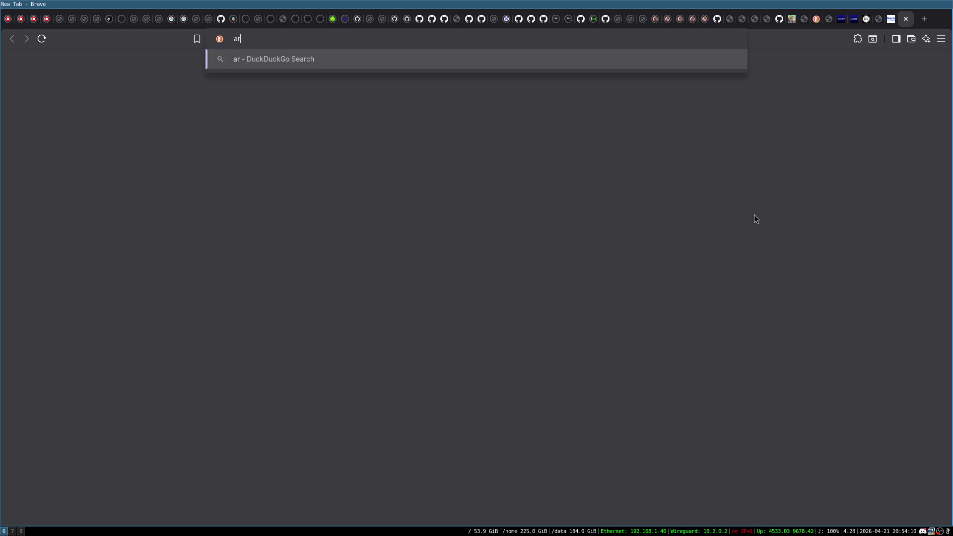
{"action": "type", "text": "xiv"}
{"action": "key", "text": "Return"}
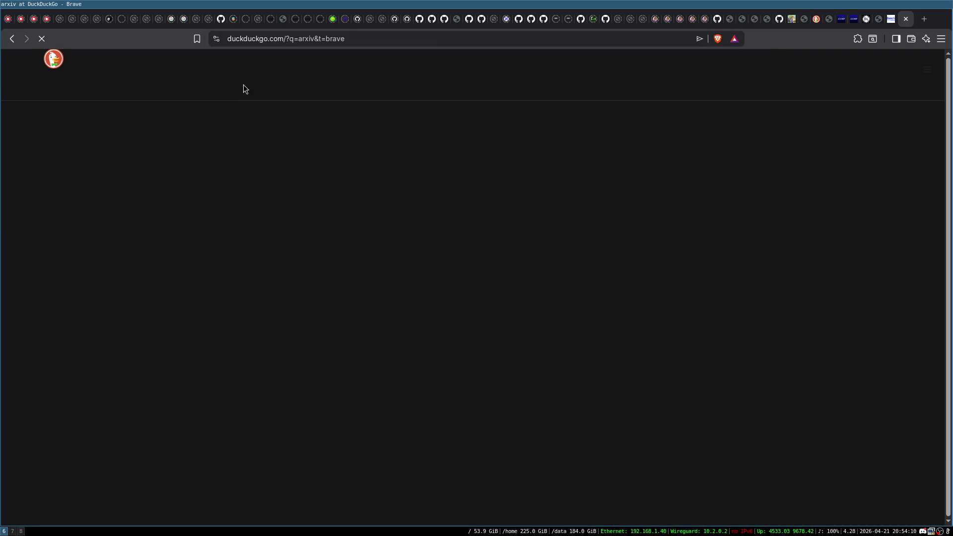
{"action": "left_click", "coordinate": [146, 160]}
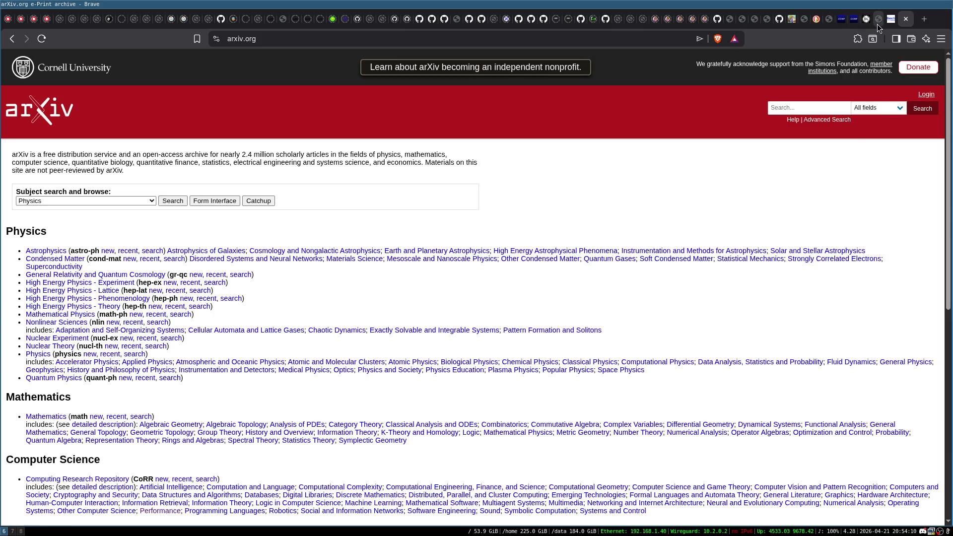
{"action": "left_click", "coordinate": [877, 24]}
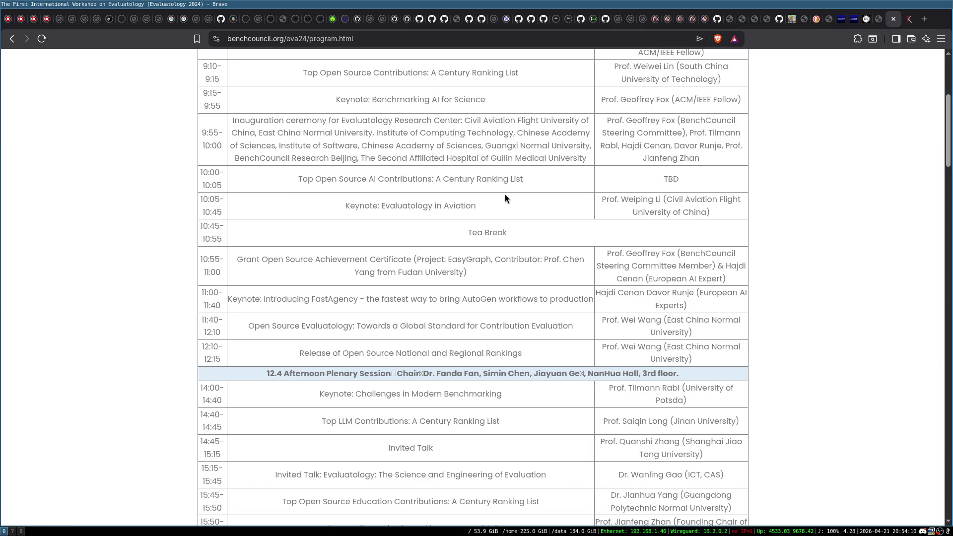
- Select the 12.5 Morning talk title 'Benchmarking Distributed Transactional Database Systems' and switch to the arXiv tab
{"action": "scroll", "coordinate": [505, 196], "scroll_direction": "down", "scroll_amount": 3}
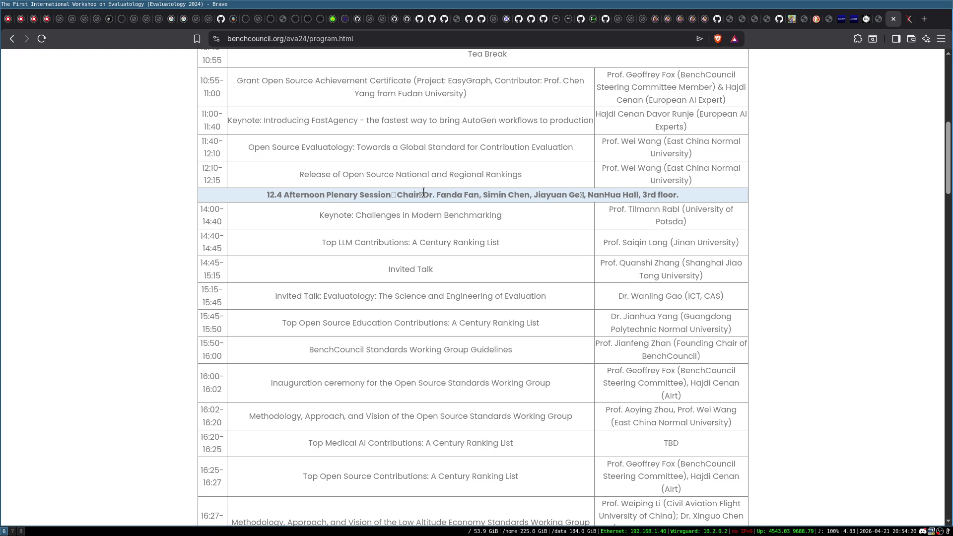
{"action": "scroll", "coordinate": [463, 207], "scroll_direction": "up", "scroll_amount": 4}
{"action": "scroll", "coordinate": [464, 207], "scroll_direction": "up", "scroll_amount": 4}
{"action": "scroll", "coordinate": [427, 227], "scroll_direction": "down", "scroll_amount": 19}
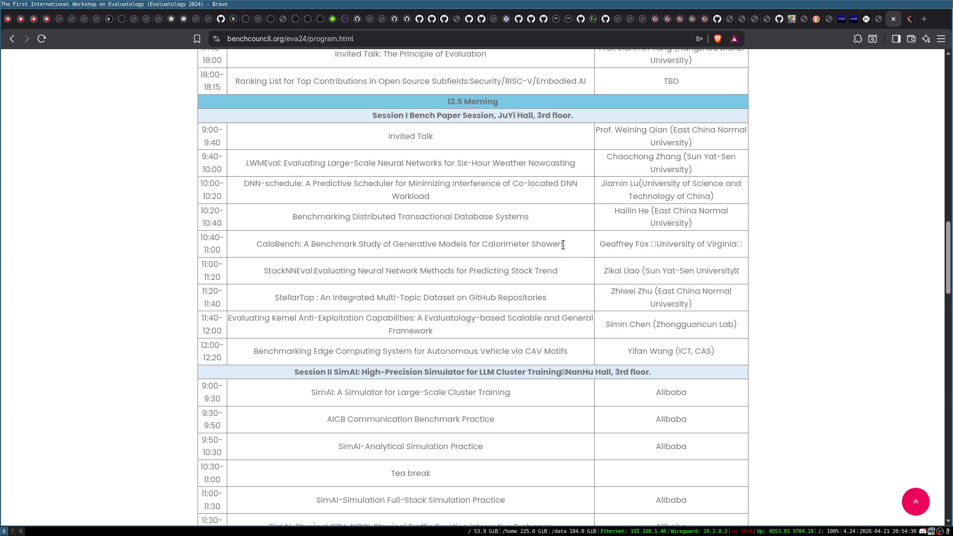
{"action": "triple_click", "coordinate": [362, 222]}
{"action": "key", "text": "ctrl+c"}
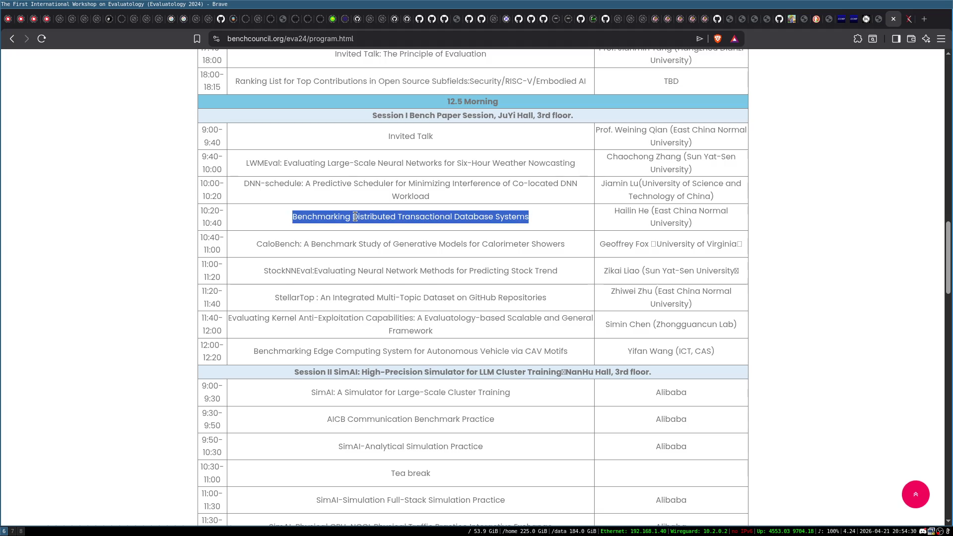
{"action": "left_click", "coordinate": [910, 23]}
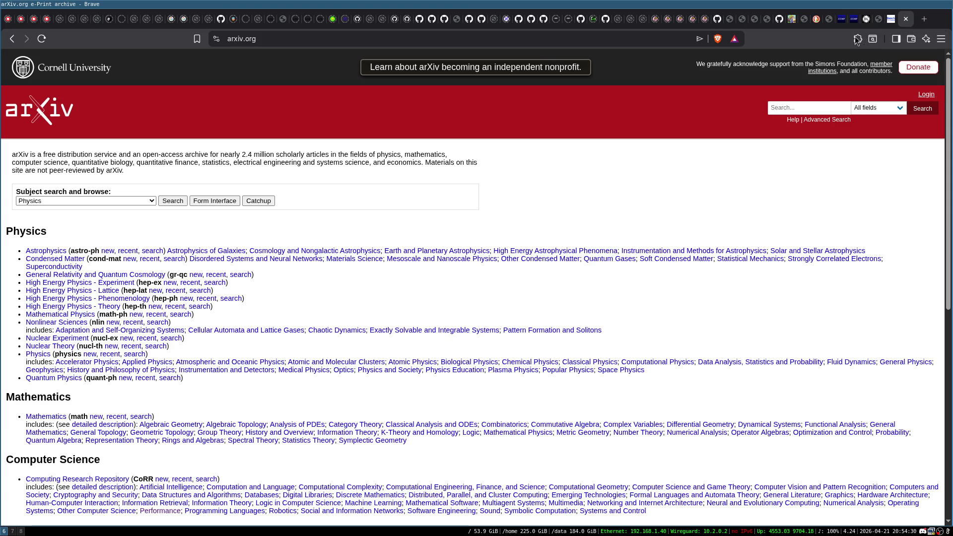
- Search arXiv across all fields for the pasted talk title, then glance back at the program
{"action": "left_click", "coordinate": [814, 107]}
{"action": "key", "text": "ctrl+v"}
{"action": "key", "text": "Return"}
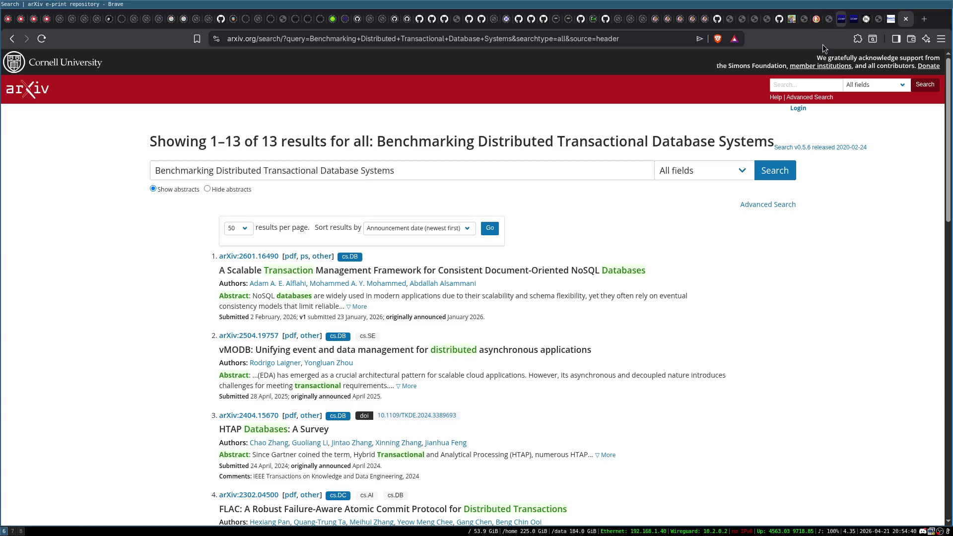
{"action": "left_click", "coordinate": [866, 19]}
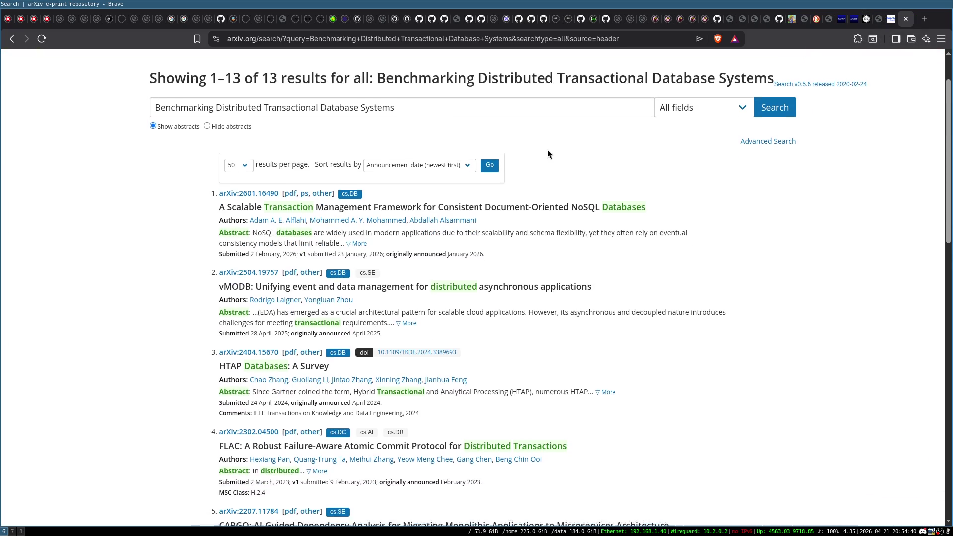
{"action": "scroll", "coordinate": [547, 150], "scroll_direction": "down", "scroll_amount": 2}
{"action": "scroll", "coordinate": [548, 150], "scroll_direction": "down", "scroll_amount": 8}
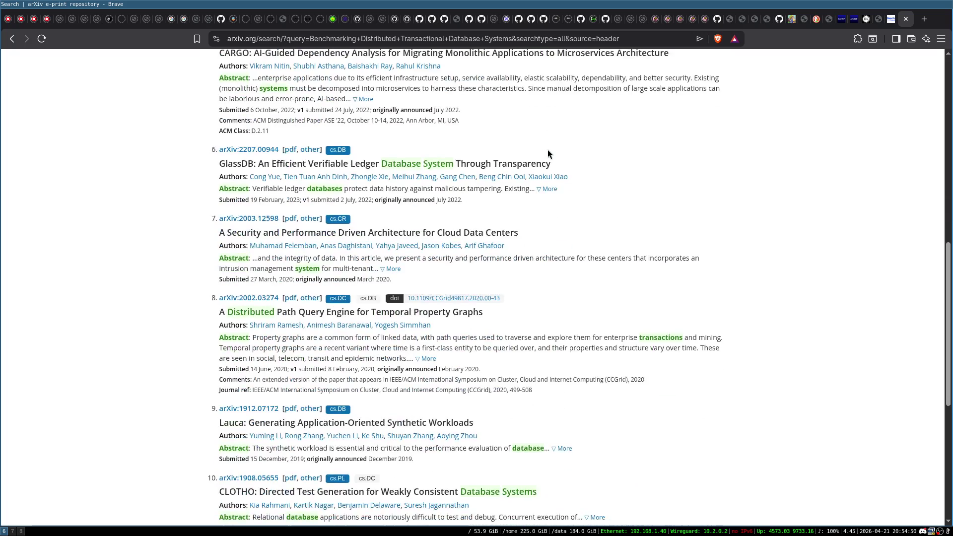
{"action": "scroll", "coordinate": [548, 153], "scroll_direction": "down", "scroll_amount": 6}
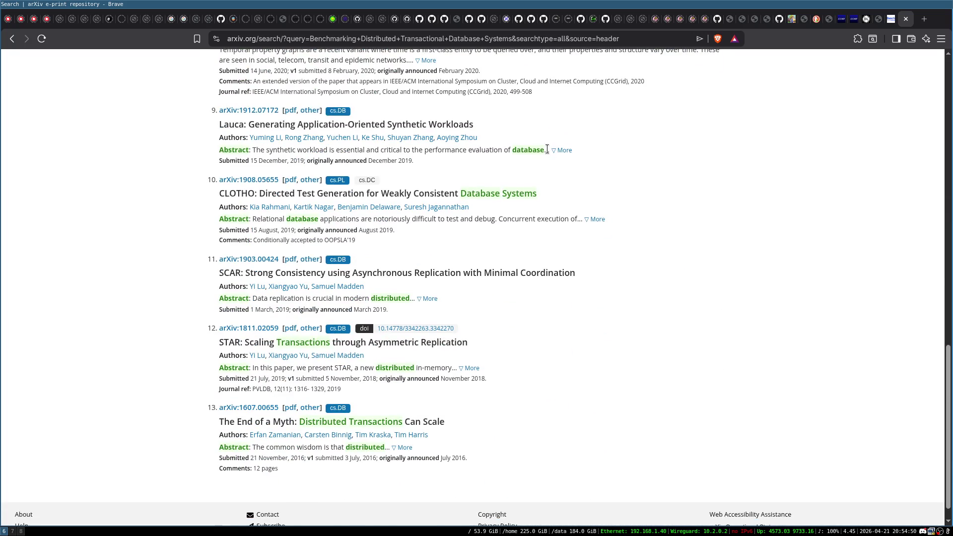
{"action": "scroll", "coordinate": [548, 150], "scroll_direction": "up", "scroll_amount": 15}
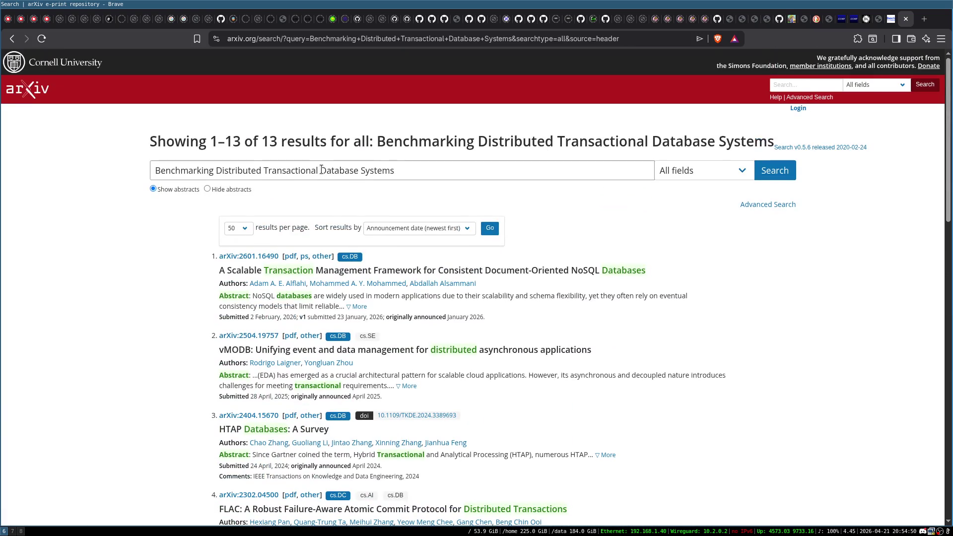
- Rerun the arXiv search limited to Title, which finds no results, and return to the program
{"action": "left_click", "coordinate": [700, 171]}
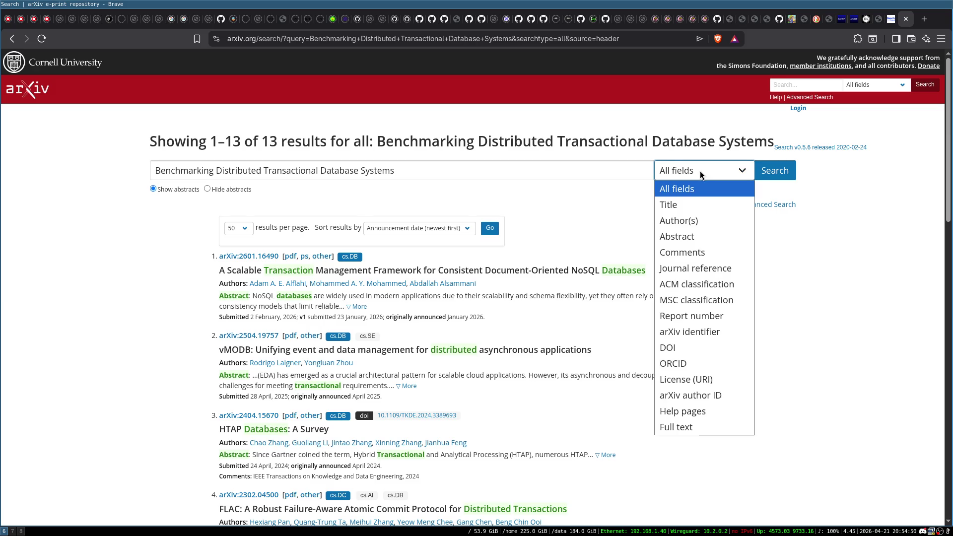
{"action": "left_click", "coordinate": [694, 199]}
{"action": "left_click", "coordinate": [777, 173]}
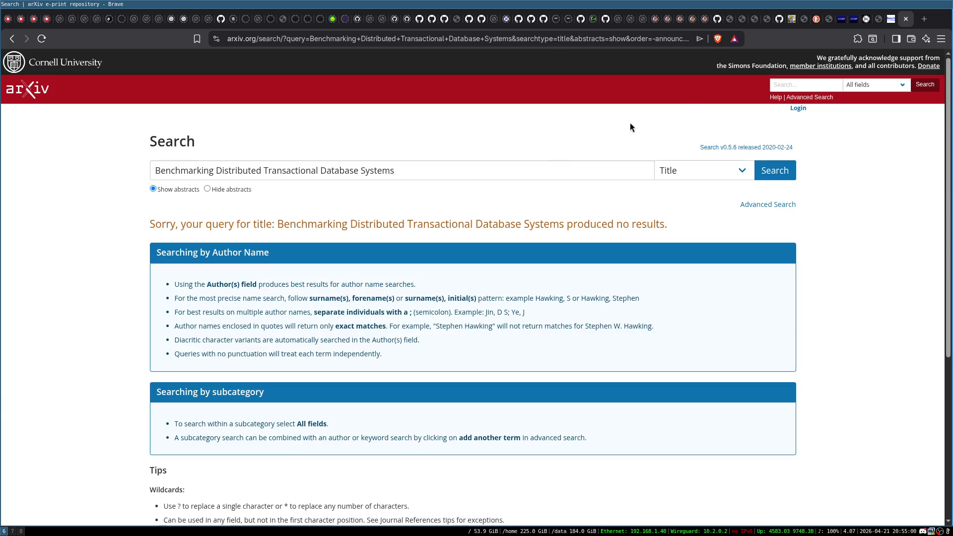
{"action": "key", "text": "ctrl+w"}
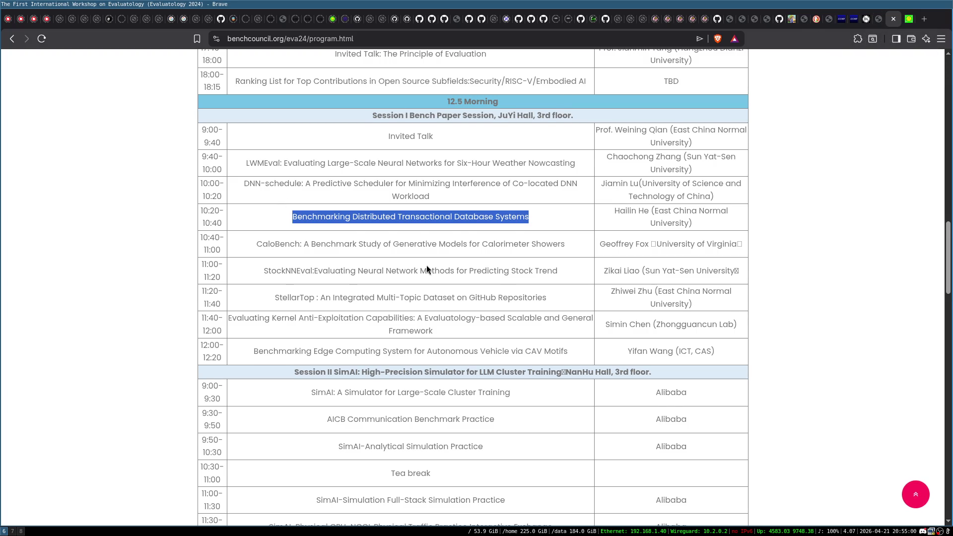
- Highlight the edge-computing autonomous vehicle talk title in the program table
{"action": "scroll", "coordinate": [427, 265], "scroll_direction": "down", "scroll_amount": 2}
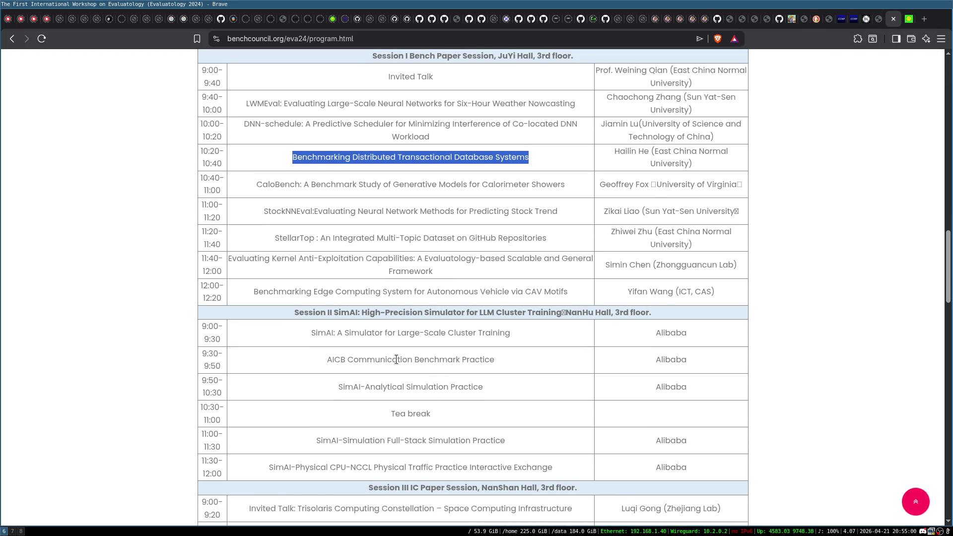
{"action": "left_click", "coordinate": [426, 385]}
{"action": "triple_click", "coordinate": [427, 385]}
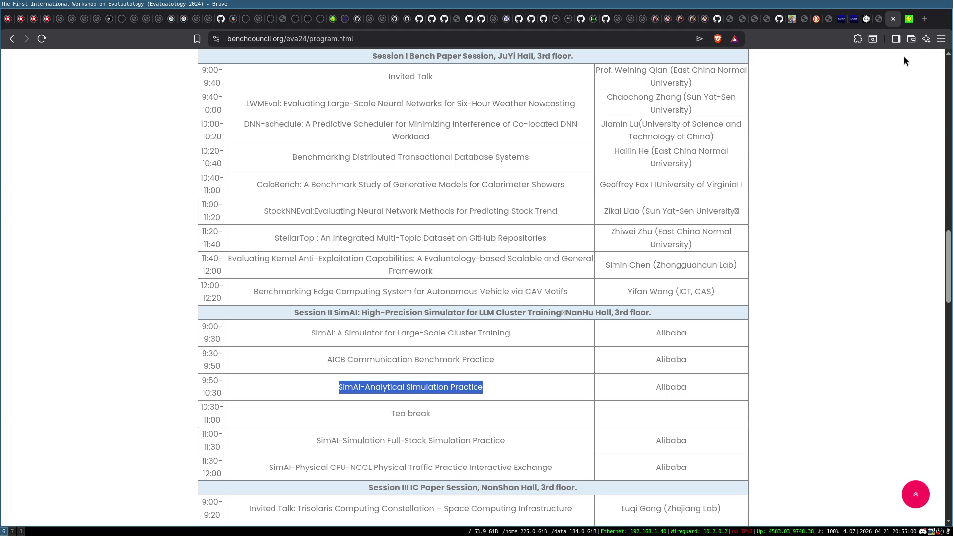
{"action": "left_click", "coordinate": [419, 282]}
{"action": "scroll", "coordinate": [445, 350], "scroll_direction": "up", "scroll_amount": 2}
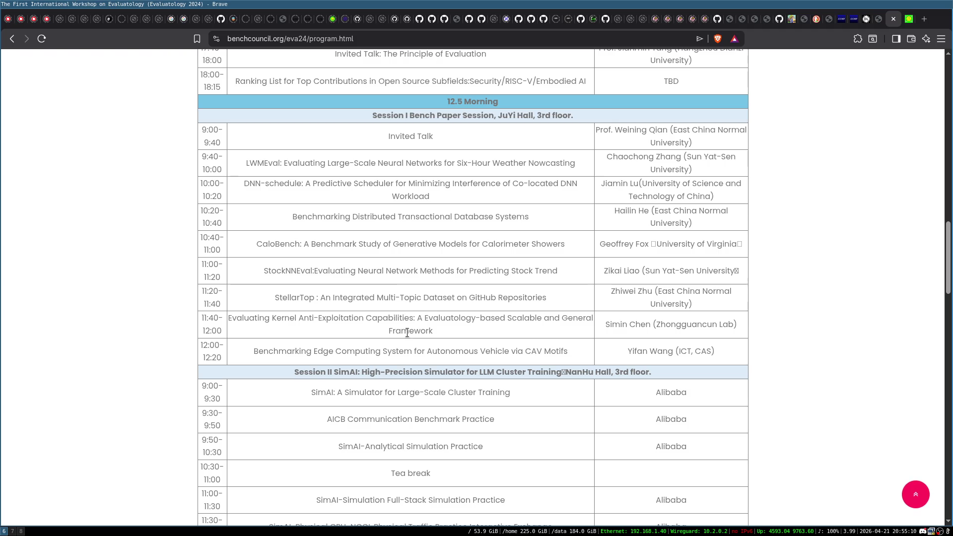
{"action": "triple_click", "coordinate": [399, 351]}
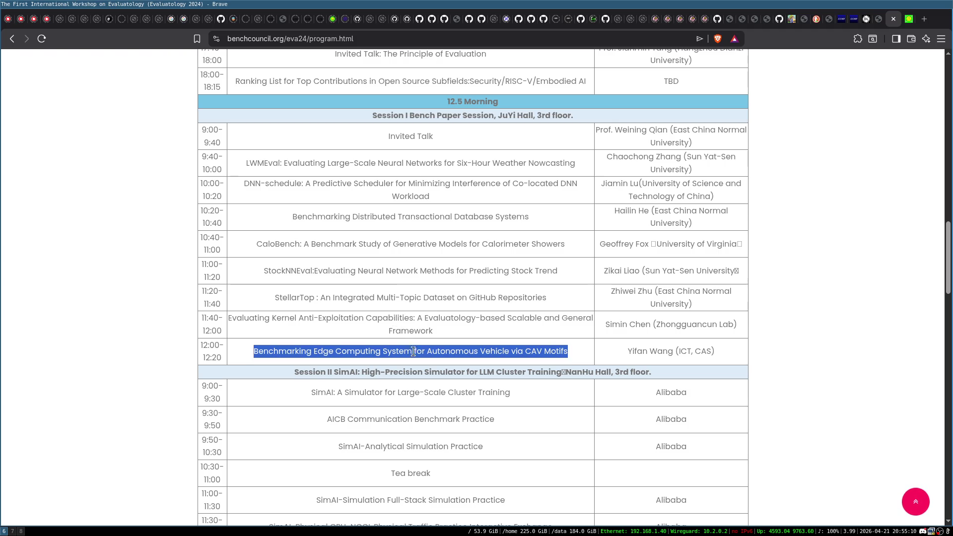
- Switch to arXiv and clear the old query from its search field
{"action": "left_click", "coordinate": [912, 20]}
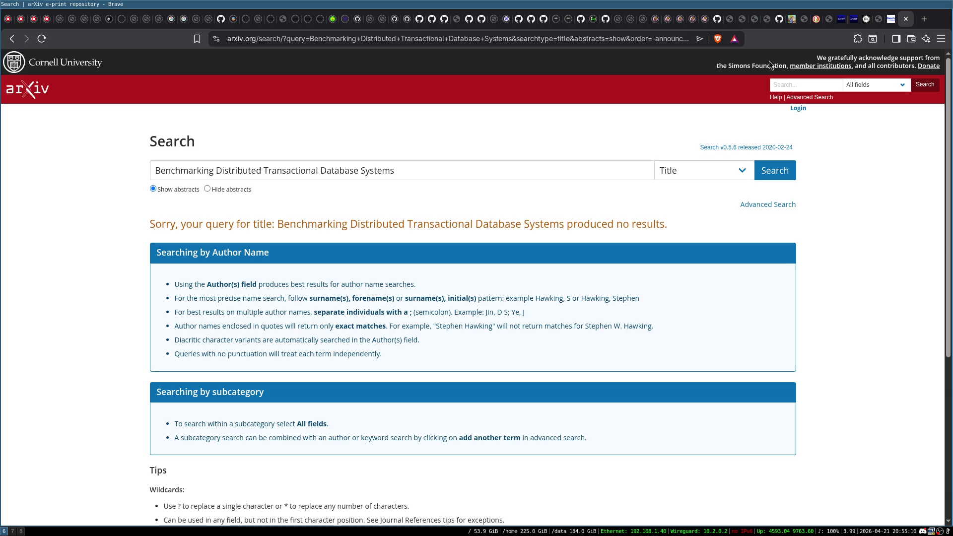
{"action": "left_click", "coordinate": [559, 172]}
{"action": "key", "text": "ctrl+a"}
{"action": "key", "text": "BackSpace"}
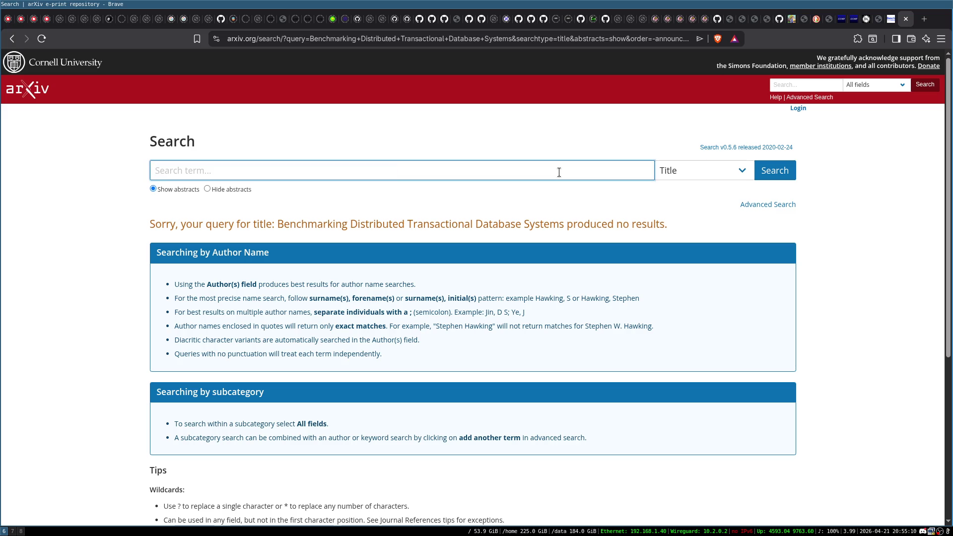
- Restore the deleted query and rerun the arXiv title search, still with no results
{"action": "key", "text": "ctrl+z"}
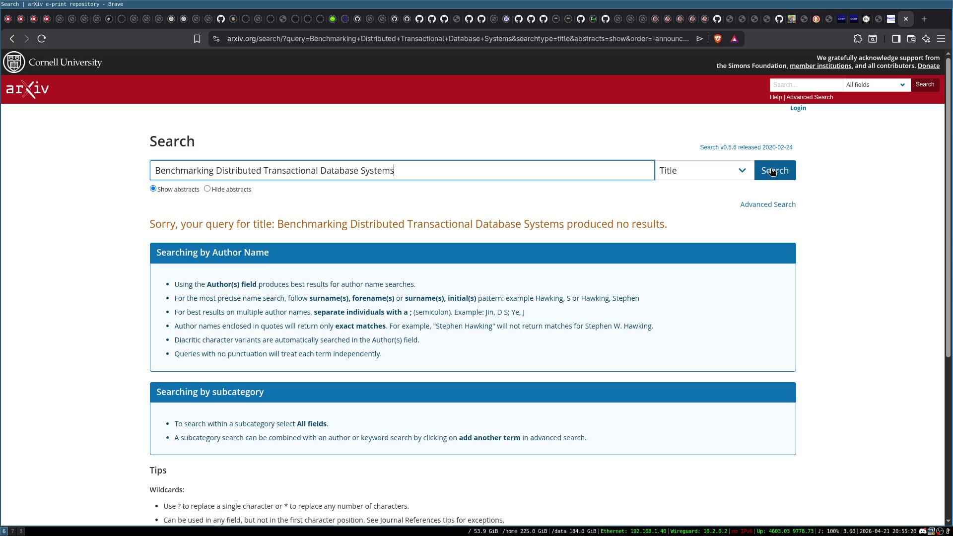
{"action": "left_click", "coordinate": [774, 172]}
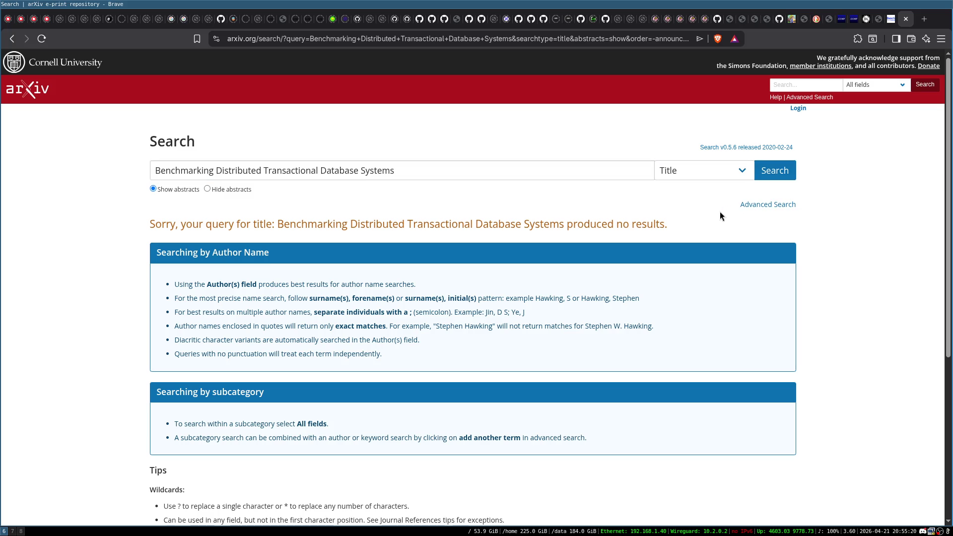
{"action": "left_click", "coordinate": [783, 173]}
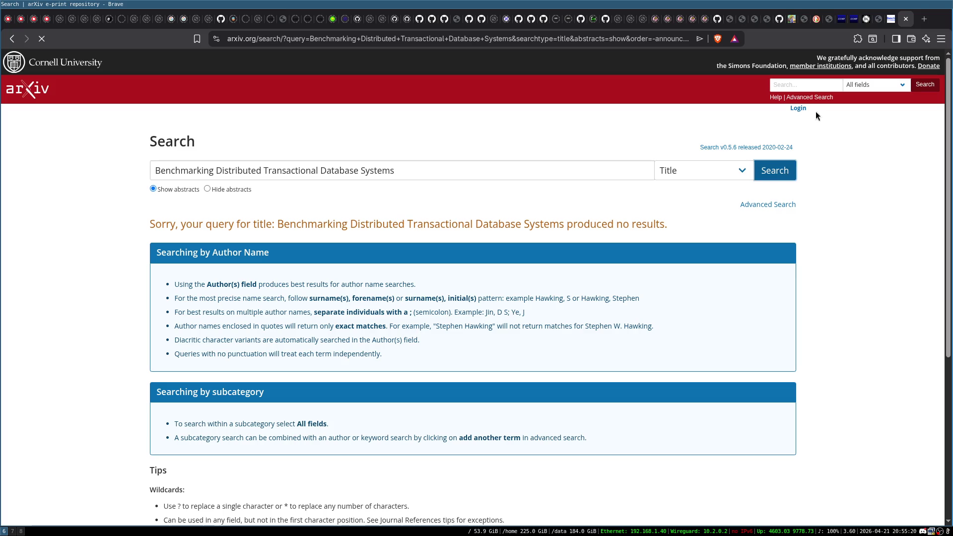
- Clear the highlight on the program page, then open a new blank tab beside arXiv
{"action": "left_click", "coordinate": [902, 23]}
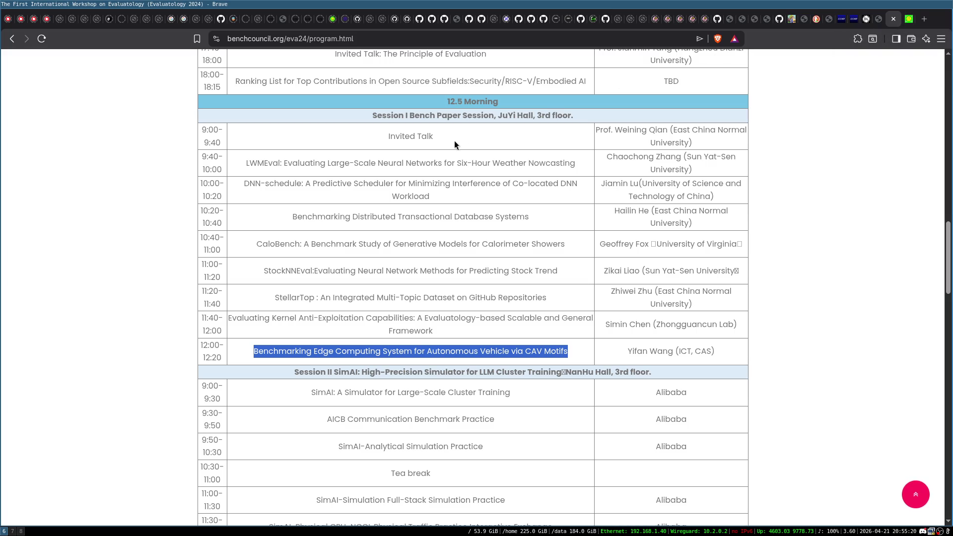
{"action": "scroll", "coordinate": [356, 232], "scroll_direction": "down", "scroll_amount": 3}
{"action": "left_click", "coordinate": [136, 223]}
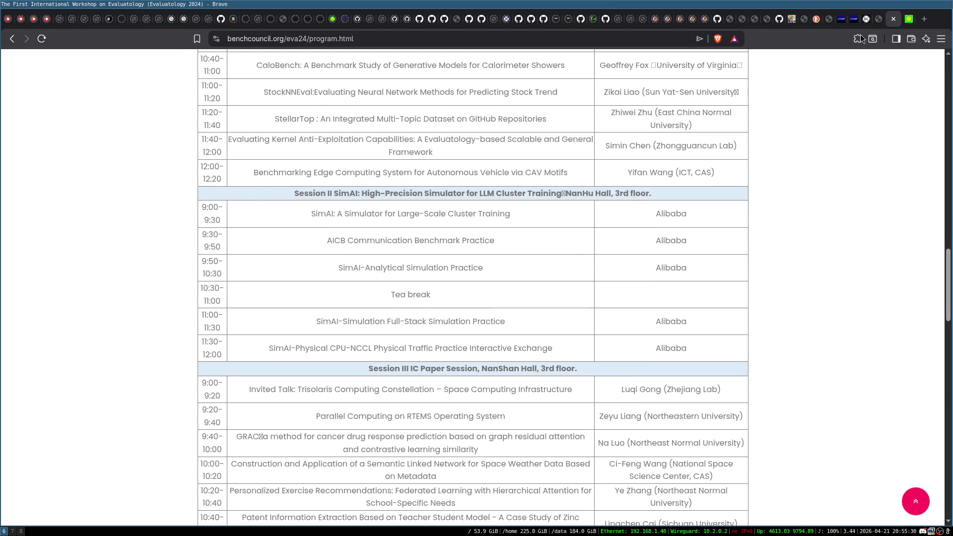
{"action": "left_click", "coordinate": [911, 19]}
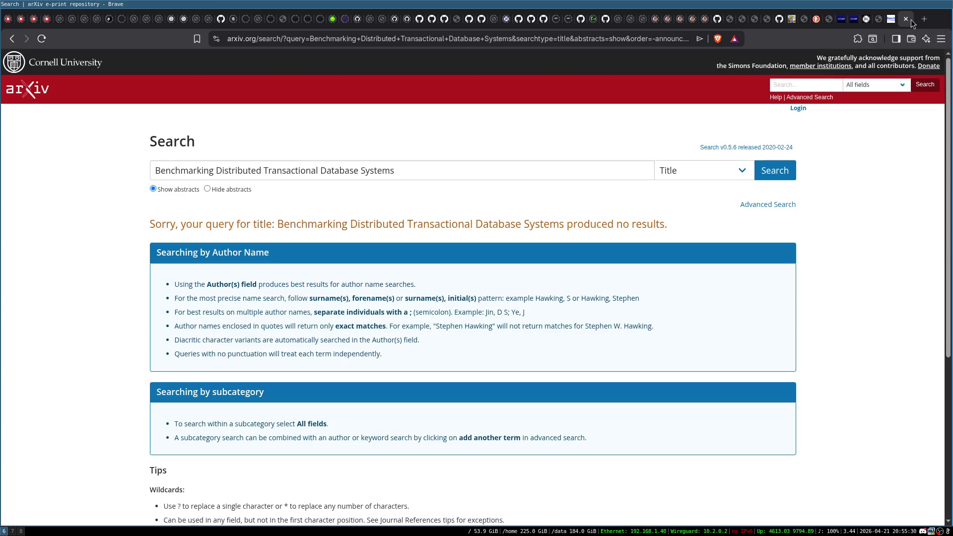
{"action": "left_click", "coordinate": [924, 19]}
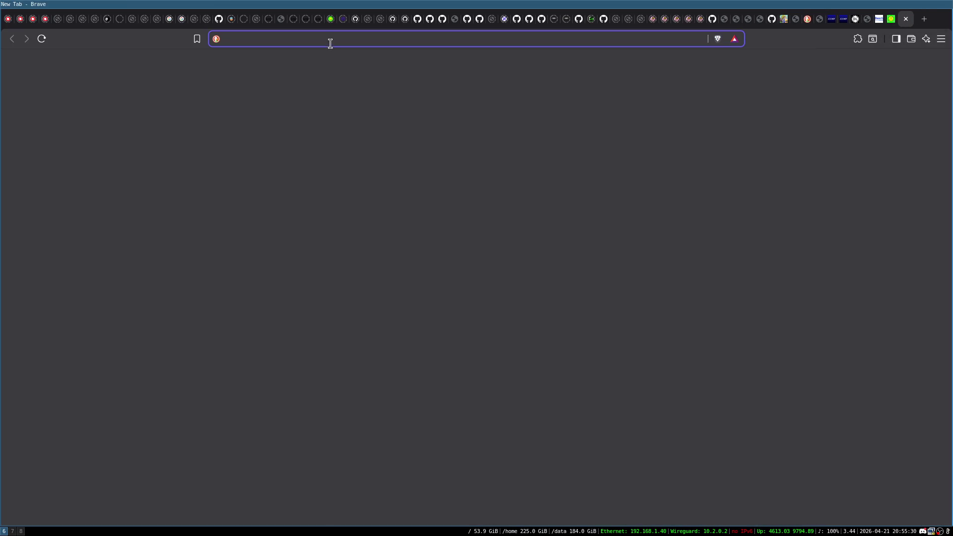
- Search DuckDuckGo for 'Benchmarking Distributed Transactional Database Systems' and browse the results
{"action": "type", "text": "Benchmarking Distributed Transactional Database Systems"}
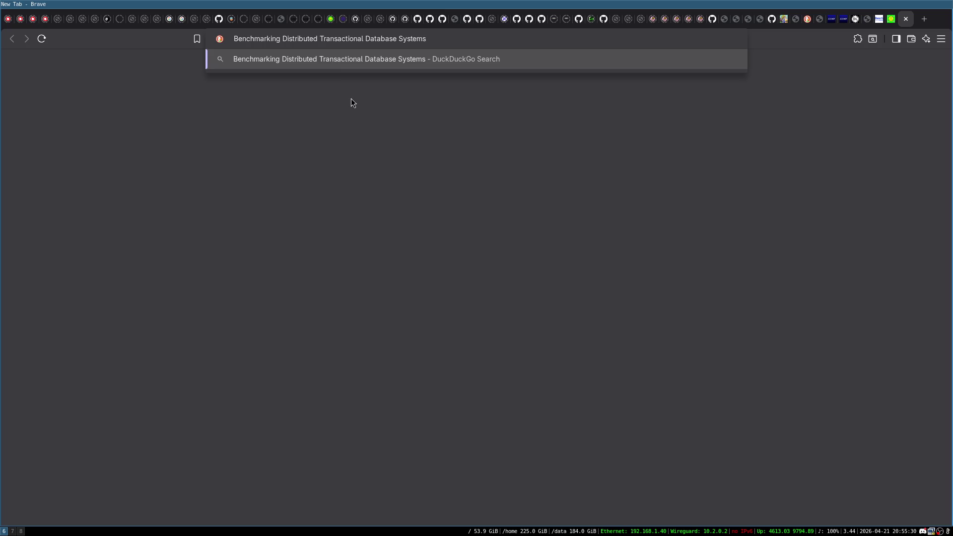
{"action": "key", "text": "Return"}
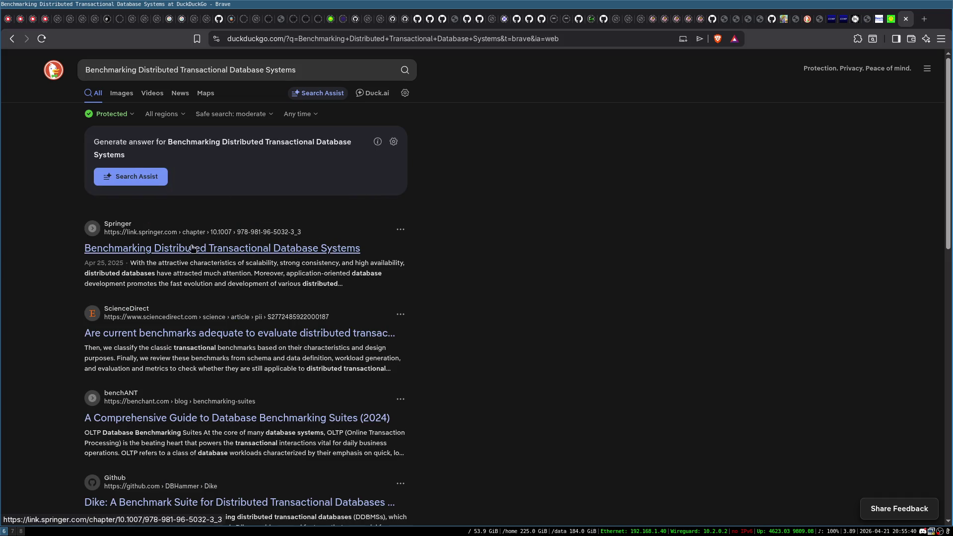
{"action": "scroll", "coordinate": [157, 253], "scroll_direction": "down", "scroll_amount": 2}
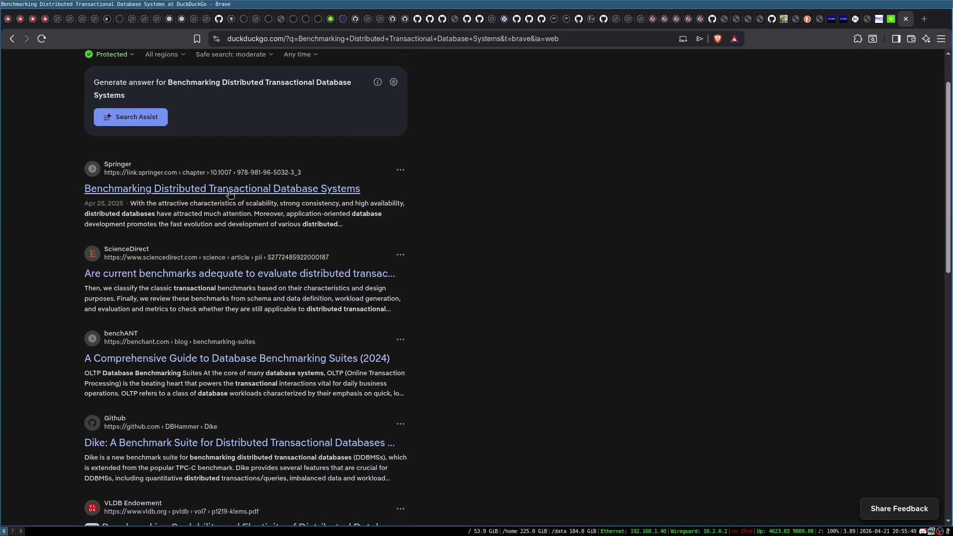
{"action": "scroll", "coordinate": [276, 204], "scroll_direction": "down", "scroll_amount": 3}
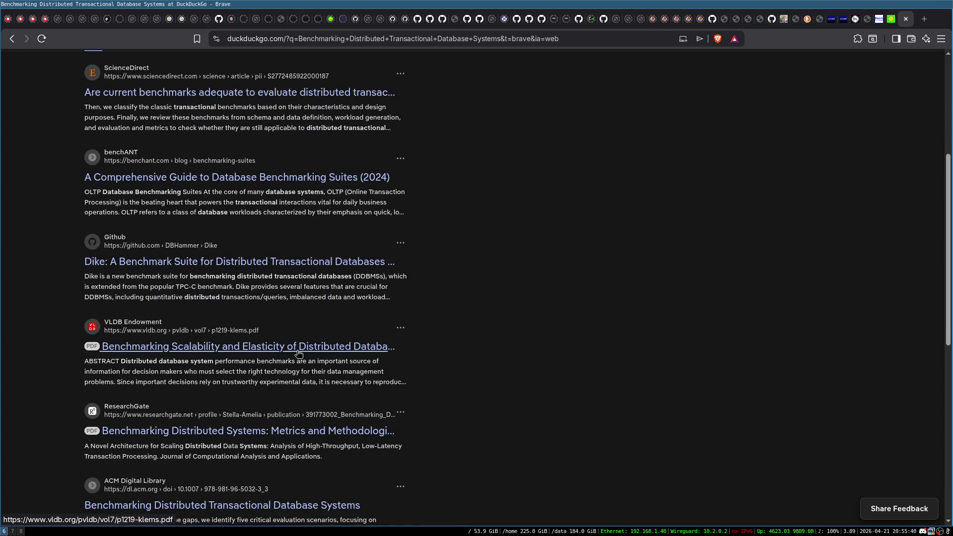
{"action": "scroll", "coordinate": [216, 258], "scroll_direction": "up", "scroll_amount": 5}
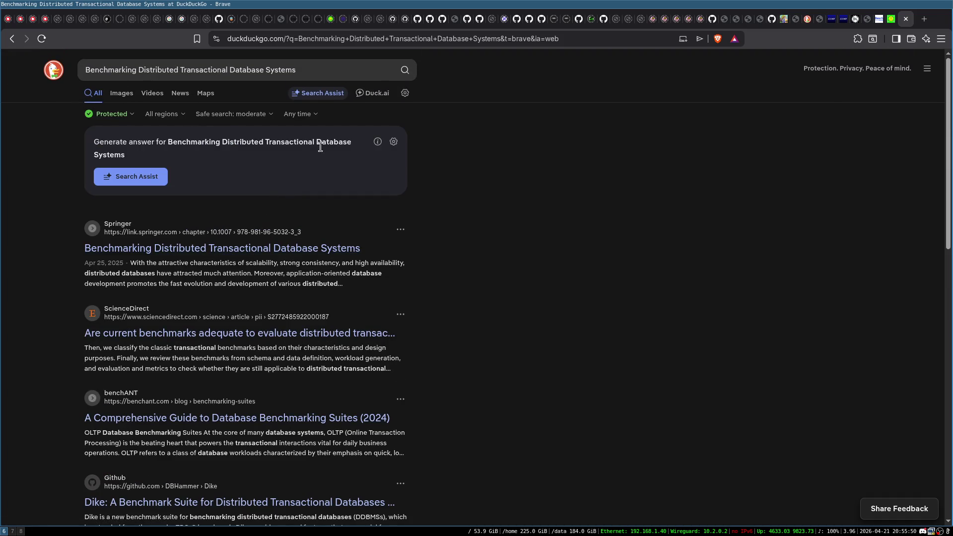
- Append !g to the DuckDuckGo query to get Google's results
{"action": "left_click", "coordinate": [327, 69]}
{"action": "type", "text": "!g"}
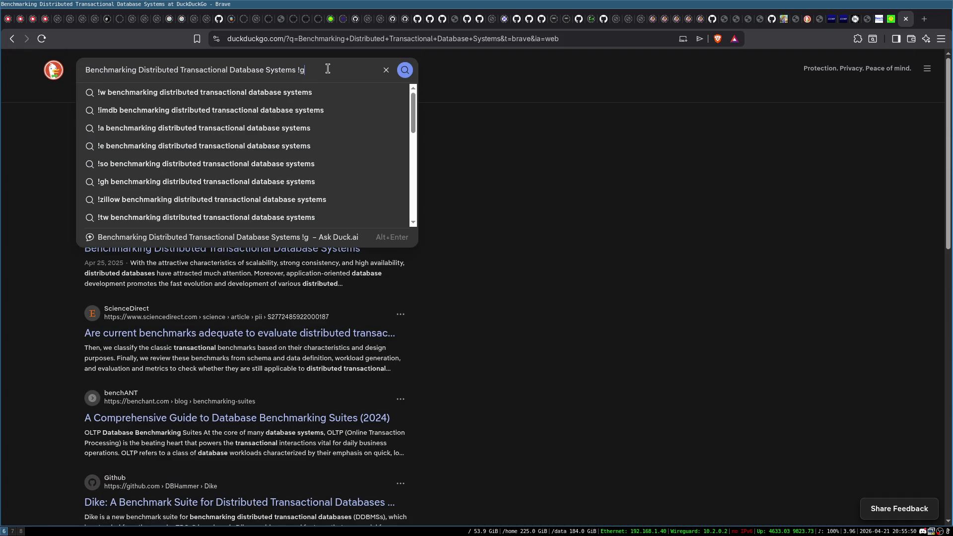
{"action": "key", "text": "Return"}
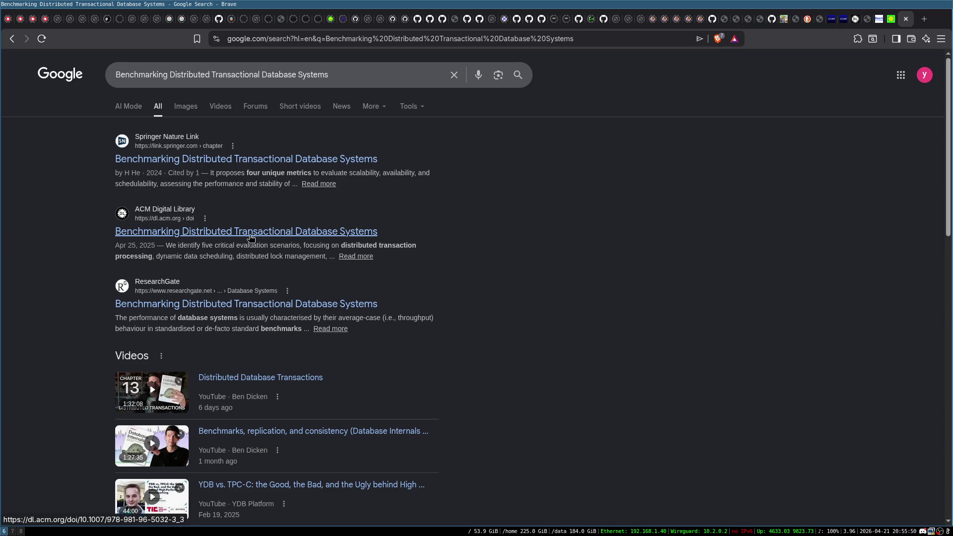
- Open the ACM Digital Library article in a new tab, read its abstract and references, then close it
{"action": "middle_click", "coordinate": [307, 235]}
{"action": "left_click", "coordinate": [912, 21]}
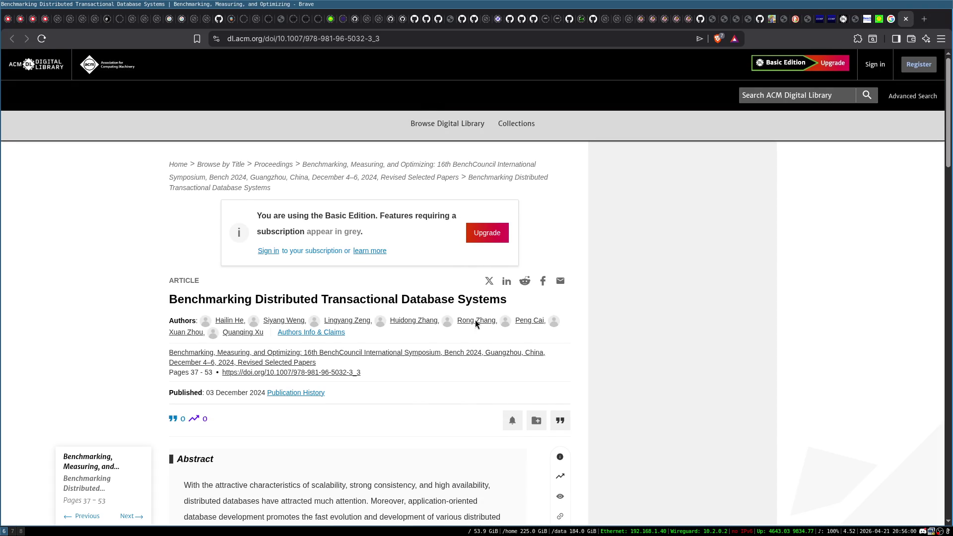
{"action": "scroll", "coordinate": [347, 277], "scroll_direction": "down", "scroll_amount": 2}
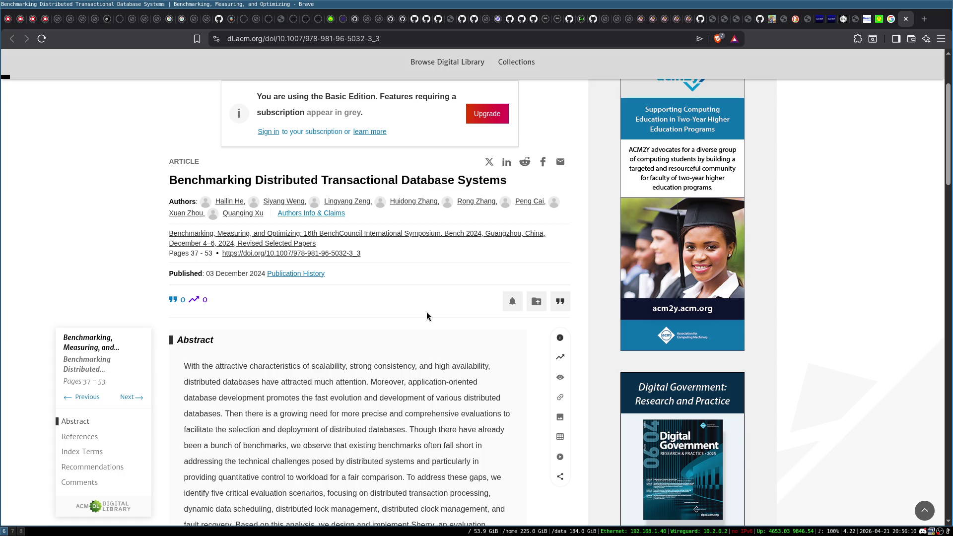
{"action": "scroll", "coordinate": [320, 282], "scroll_direction": "down", "scroll_amount": 5}
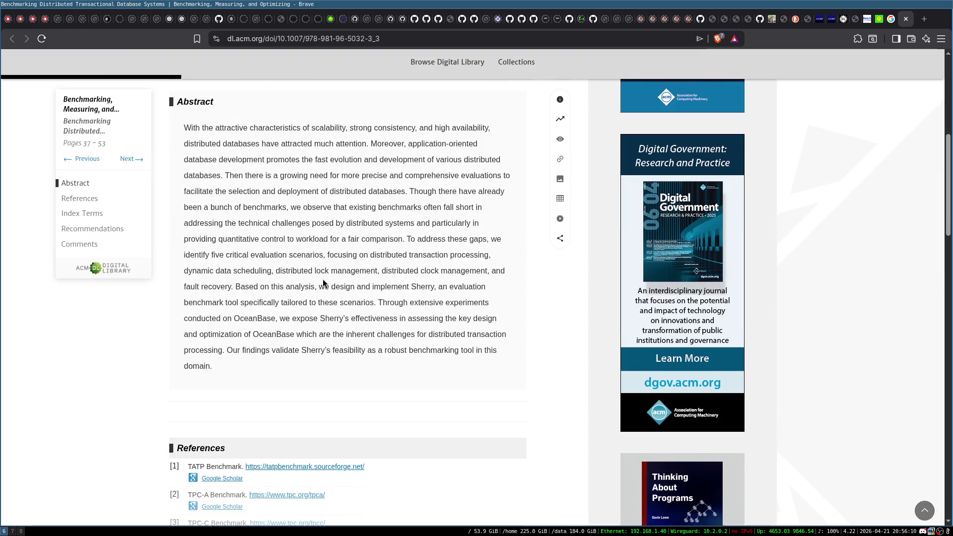
{"action": "scroll", "coordinate": [351, 264], "scroll_direction": "down", "scroll_amount": 5}
{"action": "scroll", "coordinate": [352, 263], "scroll_direction": "down", "scroll_amount": 15}
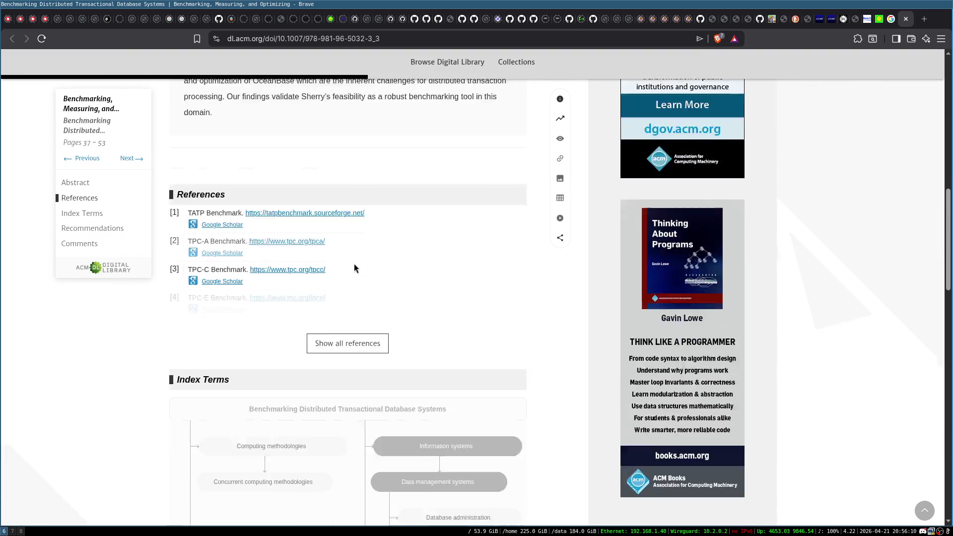
{"action": "scroll", "coordinate": [354, 245], "scroll_direction": "down", "scroll_amount": 5}
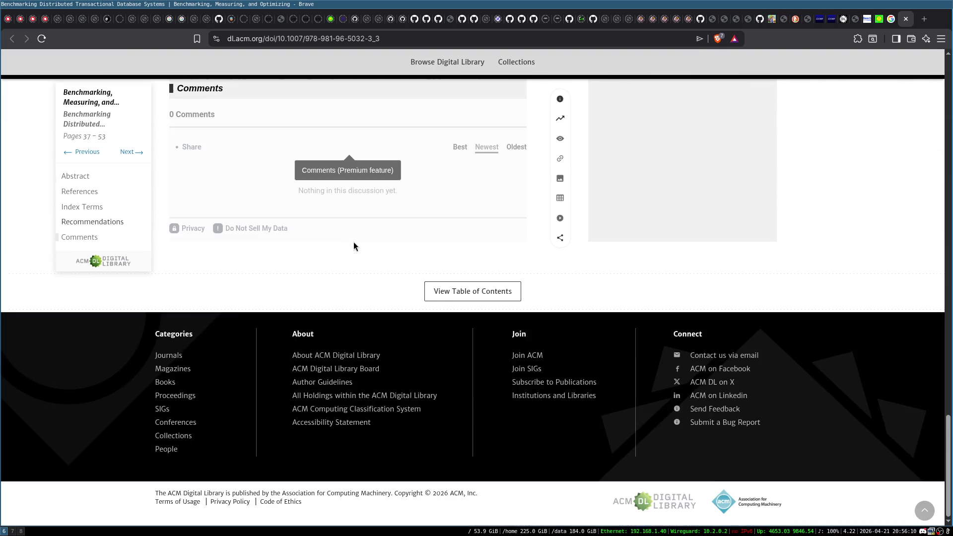
{"action": "scroll", "coordinate": [363, 244], "scroll_direction": "up", "scroll_amount": 20}
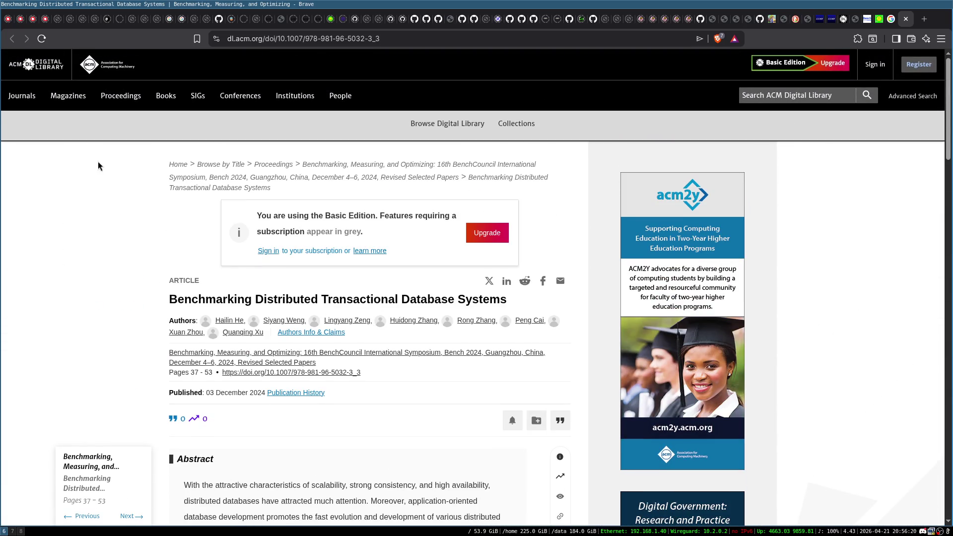
{"action": "left_click", "coordinate": [907, 20]}
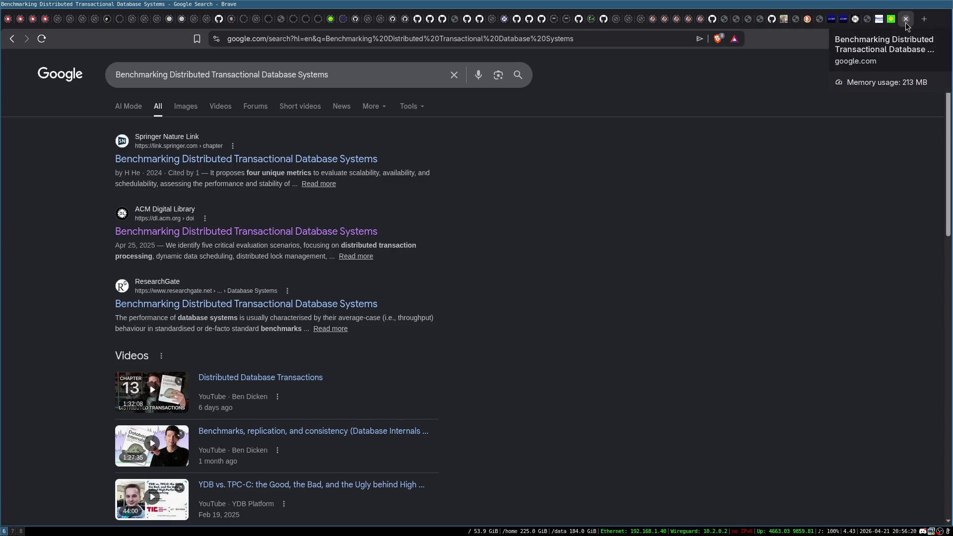
- Close the Google results and arXiv tabs, then go back to the paper submission page
{"action": "left_click", "coordinate": [906, 21]}
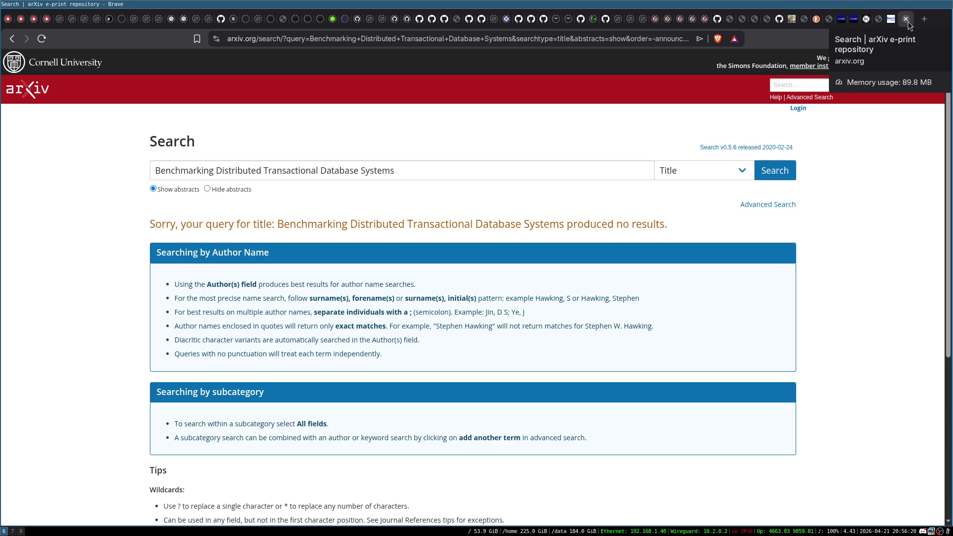
{"action": "left_click", "coordinate": [909, 21]}
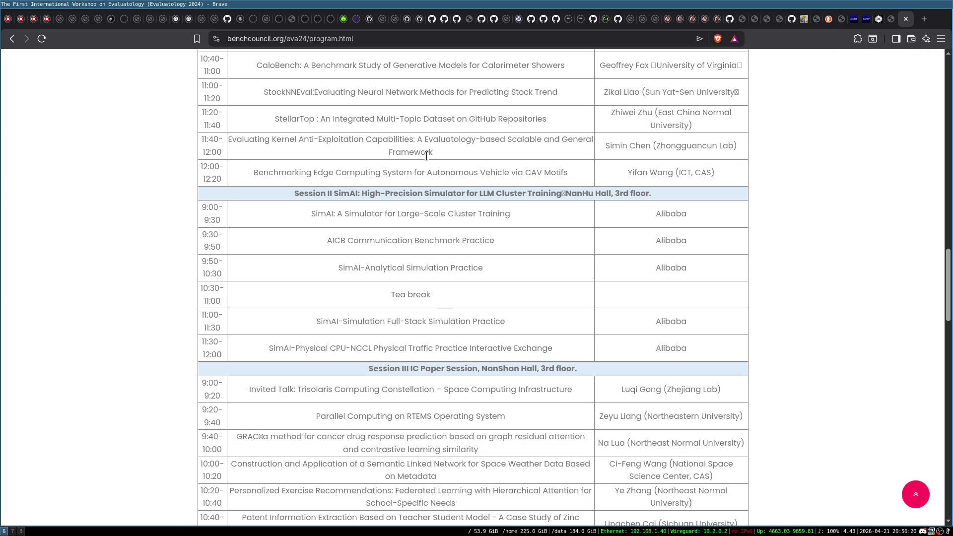
{"action": "scroll", "coordinate": [472, 310], "scroll_direction": "up", "scroll_amount": 10}
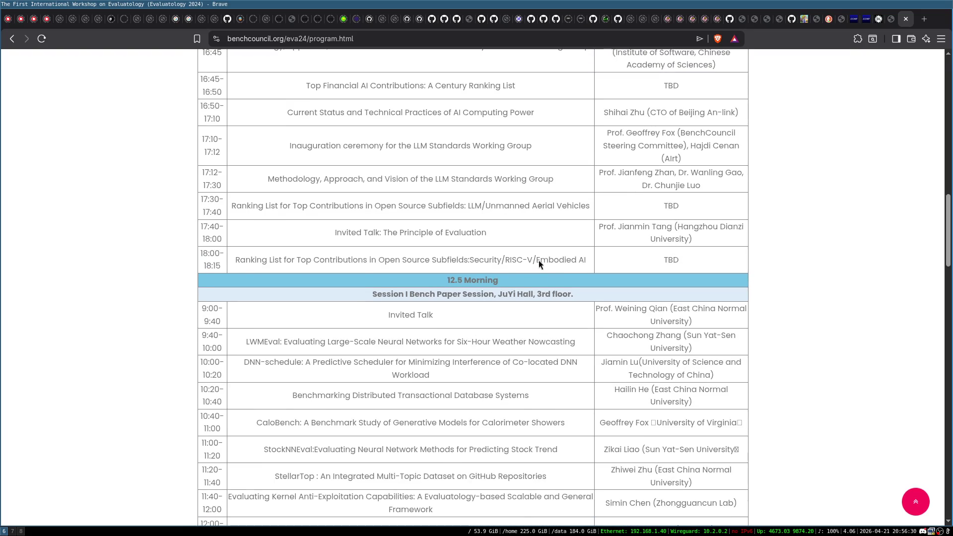
{"action": "scroll", "coordinate": [600, 172], "scroll_direction": "up", "scroll_amount": 10}
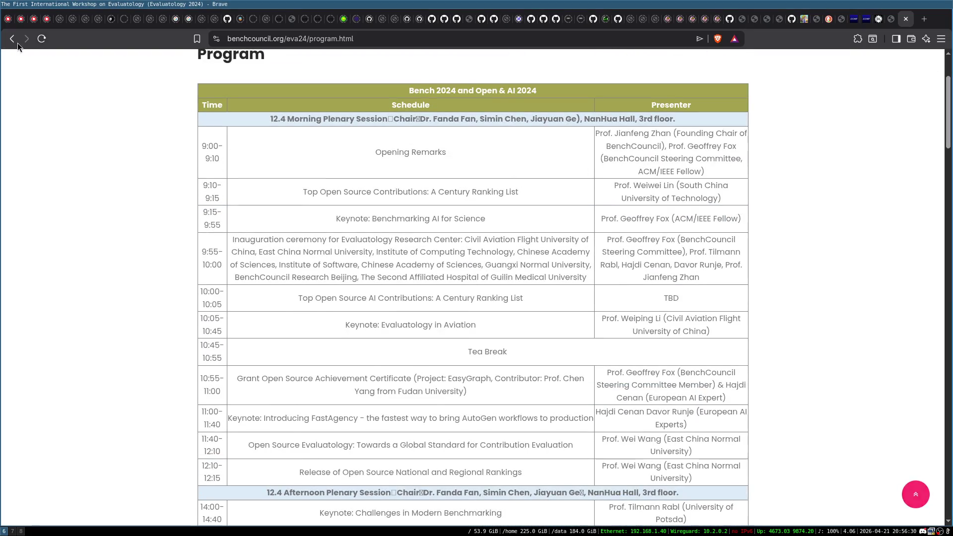
{"action": "left_click", "coordinate": [14, 42]}
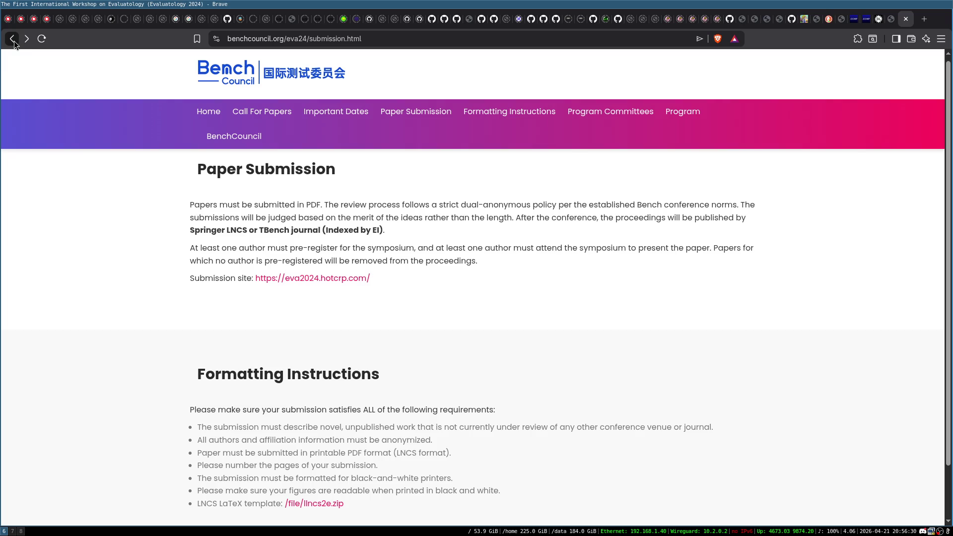
- Close the submission, cr.yp.to papers, ACM PDF, sorting kernels, CGO and captcha tabs, leaving DuckDuckGo results
{"action": "left_click", "coordinate": [905, 20]}
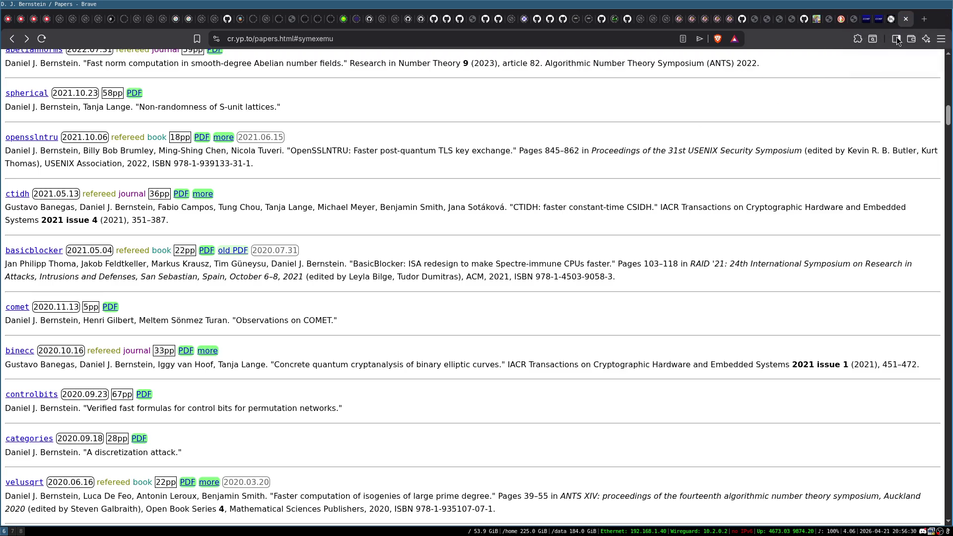
{"action": "left_click", "coordinate": [906, 19]}
{"action": "left_click", "coordinate": [907, 19]}
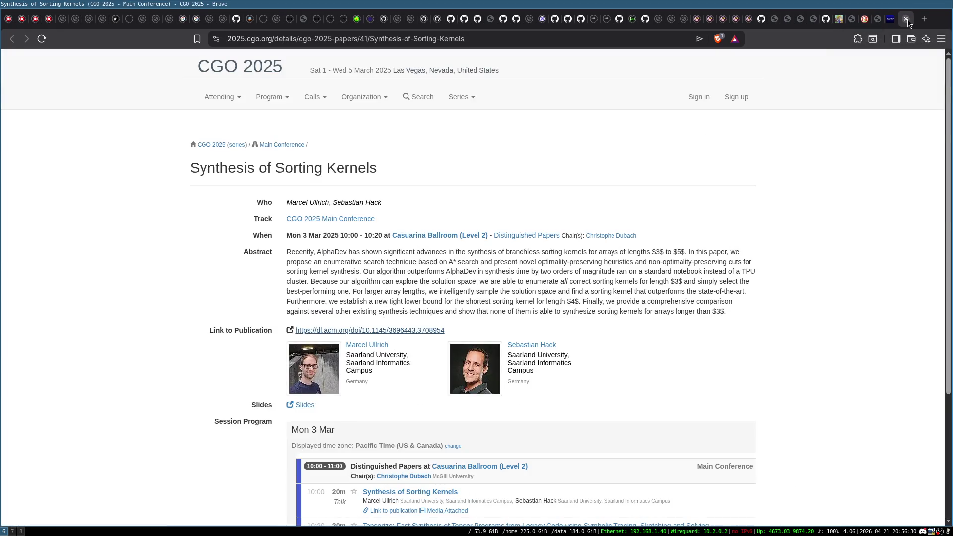
{"action": "left_click", "coordinate": [908, 19]}
{"action": "left_click", "coordinate": [908, 19]}
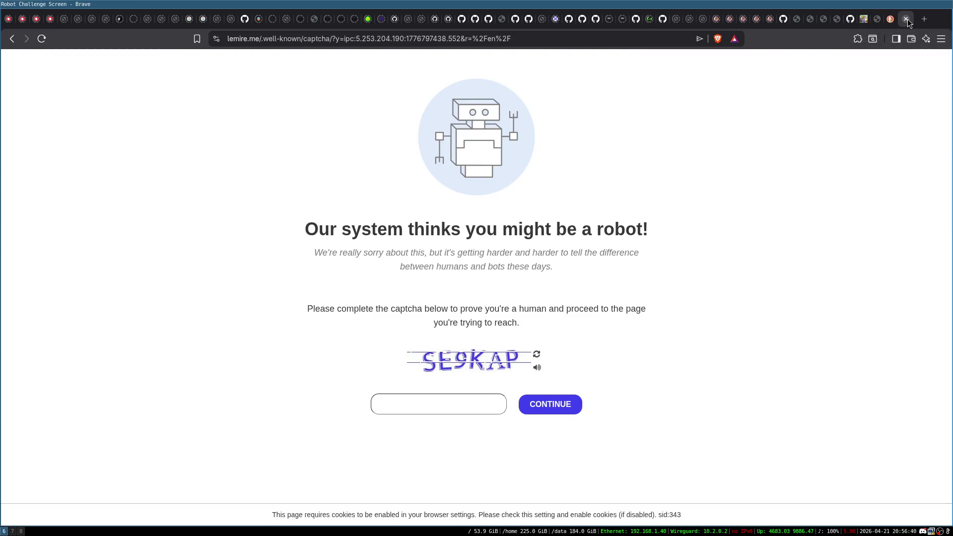
{"action": "left_click", "coordinate": [908, 18]}
{"action": "double_click", "coordinate": [154, 70]}
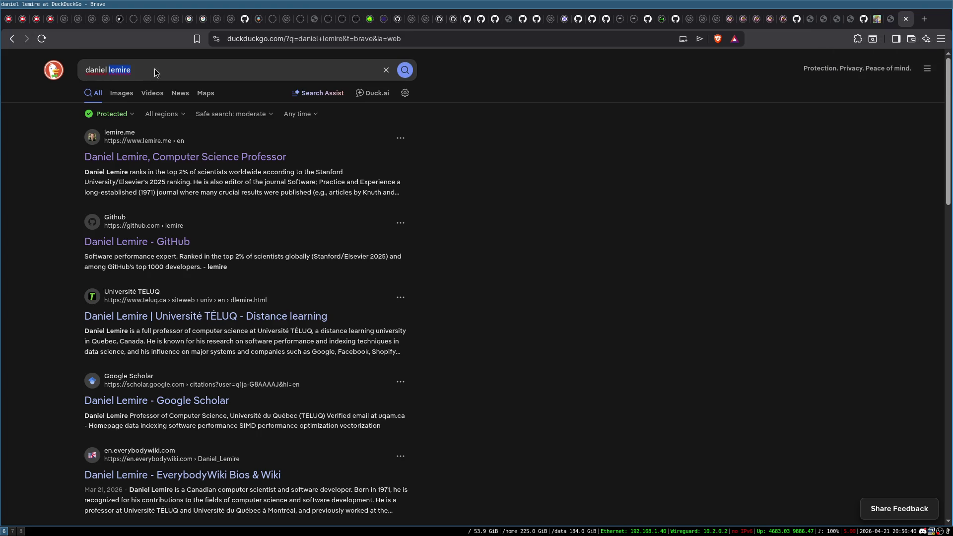
- Search DuckDuckGo for wikicfp and open the WikiCFP home page
{"action": "triple_click", "coordinate": [157, 69]}
{"action": "type", "text": "wiki"}
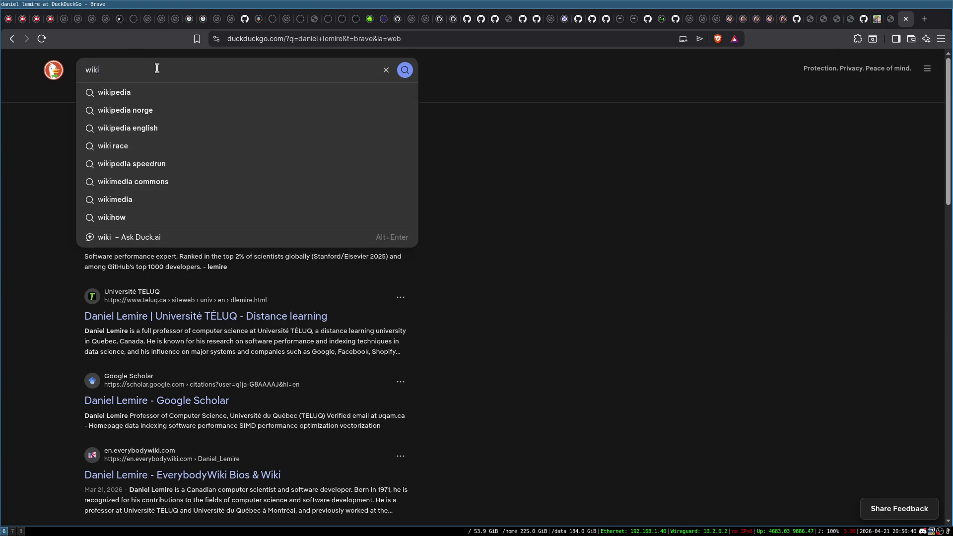
{"action": "type", "text": "cfp"}
{"action": "key", "text": "Return"}
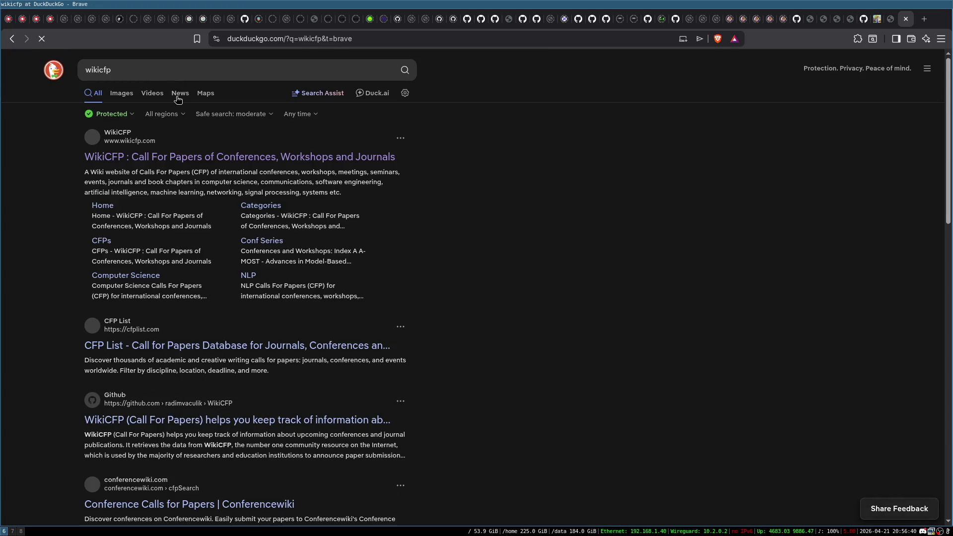
{"action": "left_click", "coordinate": [390, 158]}
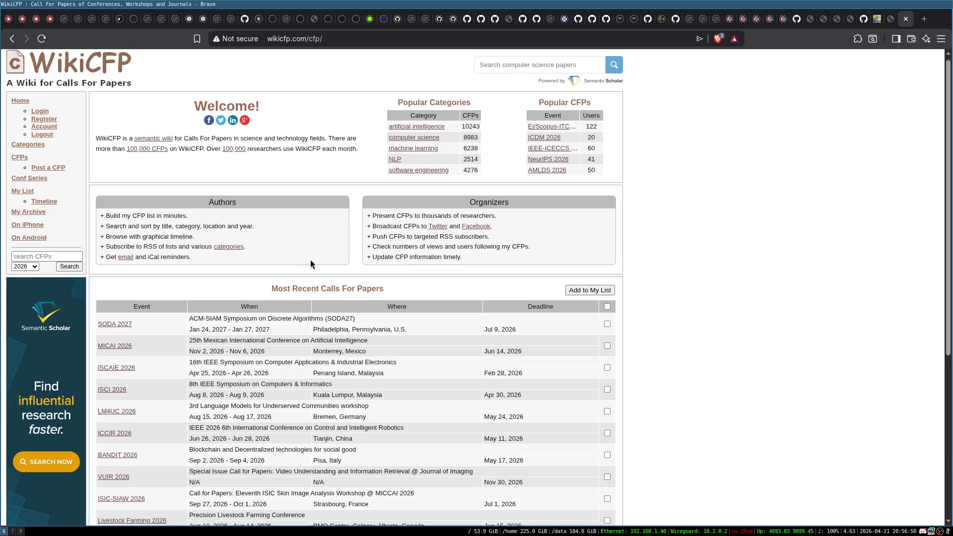
{"action": "scroll", "coordinate": [312, 262], "scroll_direction": "down", "scroll_amount": 3}
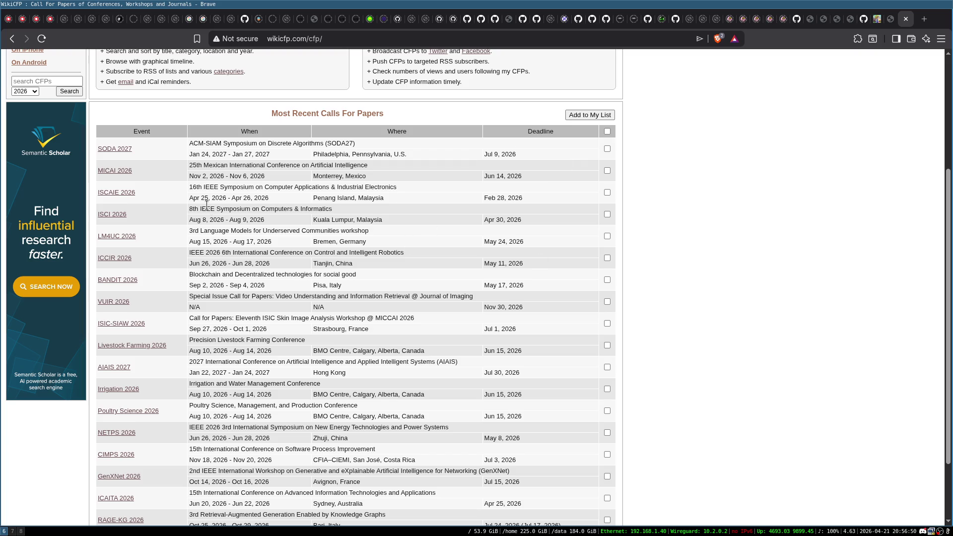
{"action": "scroll", "coordinate": [209, 203], "scroll_direction": "up", "scroll_amount": 3}
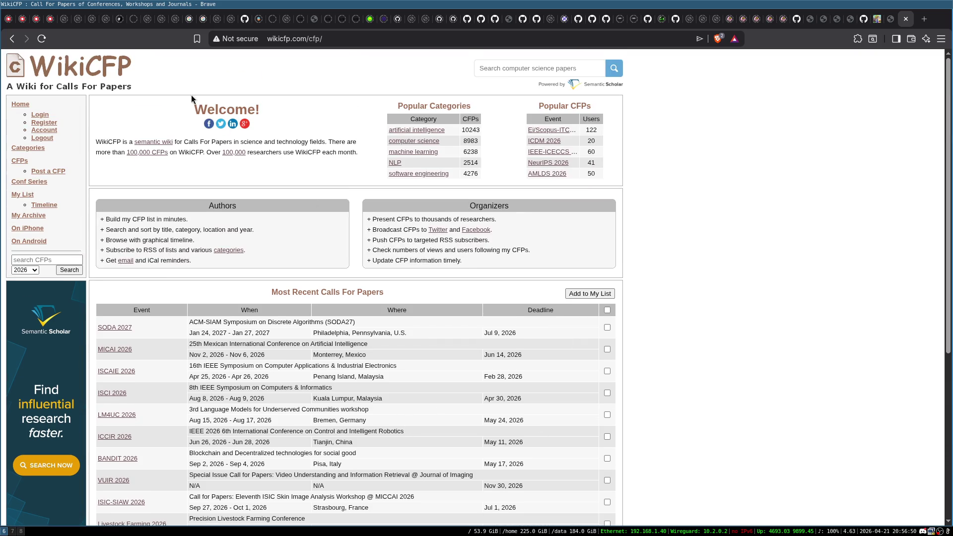
{"action": "scroll", "coordinate": [359, 229], "scroll_direction": "down", "scroll_amount": 3}
{"action": "scroll", "coordinate": [359, 229], "scroll_direction": "up", "scroll_amount": 3}
- Open the Computer Science calls-for-papers list and move on to page 2
{"action": "left_click", "coordinate": [423, 143]}
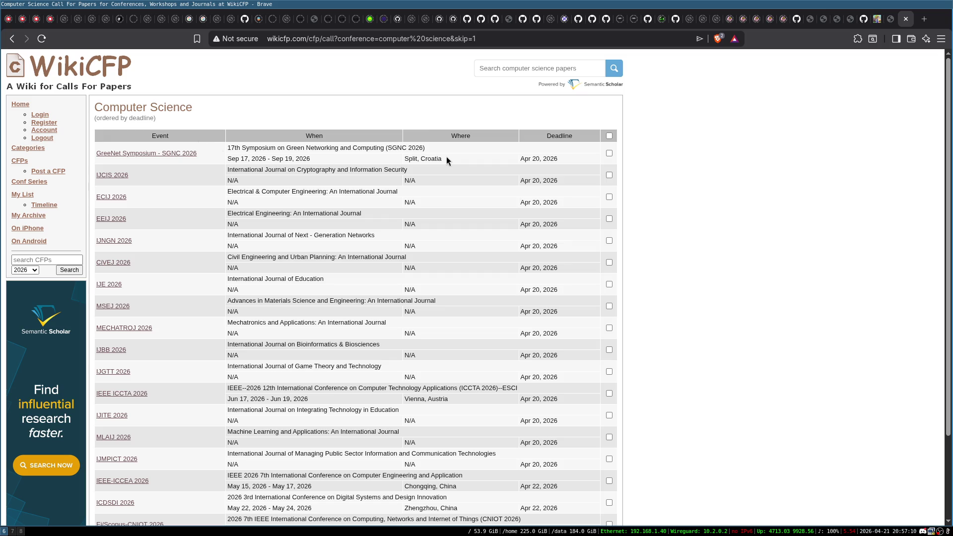
{"action": "scroll", "coordinate": [448, 159], "scroll_direction": "down", "scroll_amount": 4}
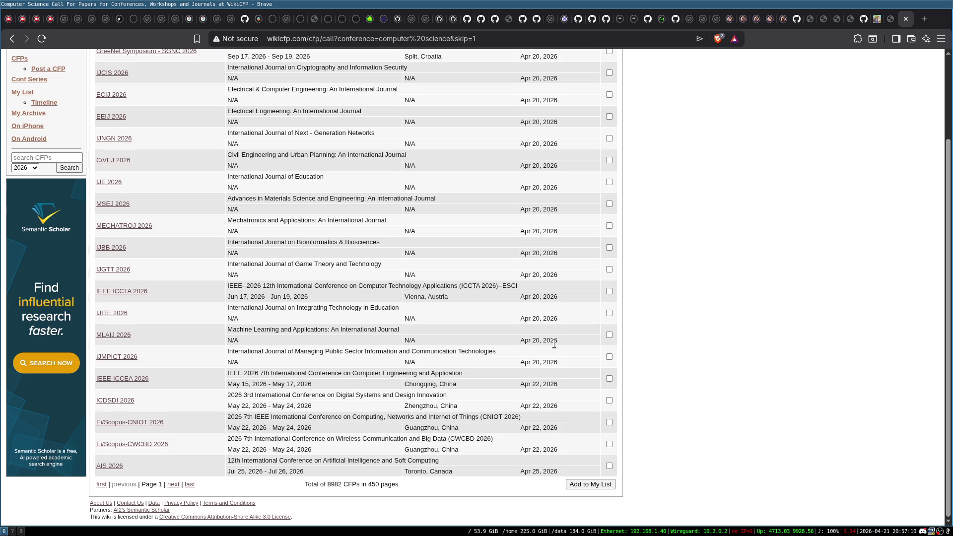
{"action": "scroll", "coordinate": [558, 317], "scroll_direction": "up", "scroll_amount": 4}
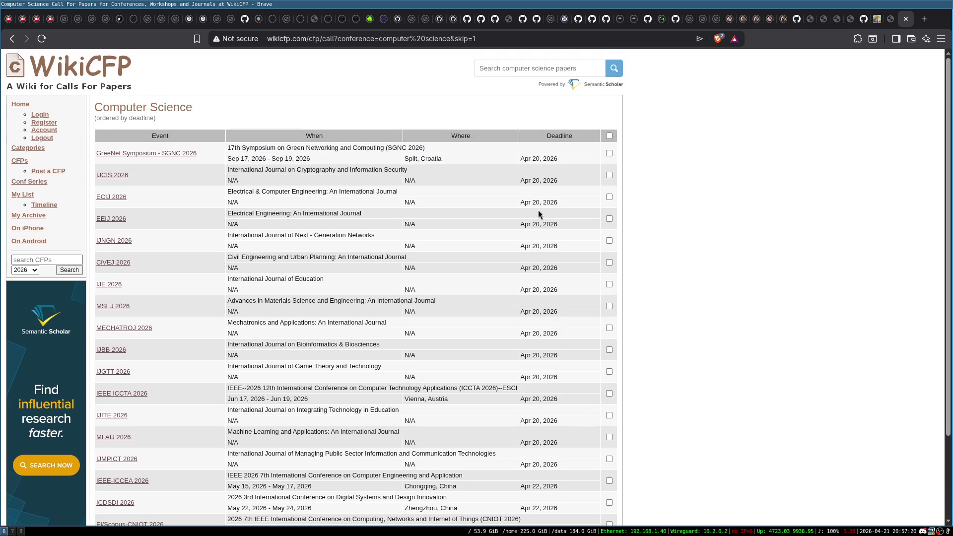
{"action": "scroll", "coordinate": [477, 194], "scroll_direction": "down", "scroll_amount": 5}
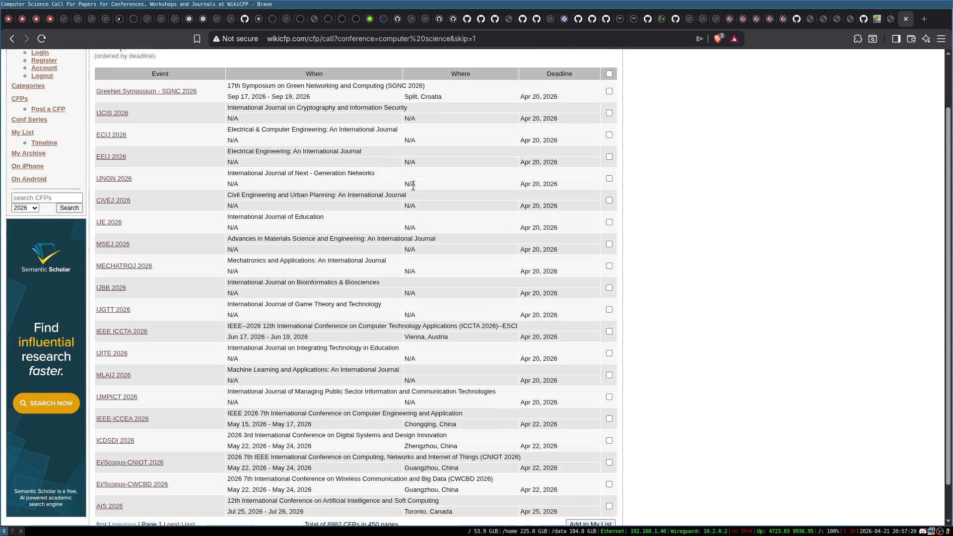
{"action": "scroll", "coordinate": [474, 219], "scroll_direction": "up", "scroll_amount": 5}
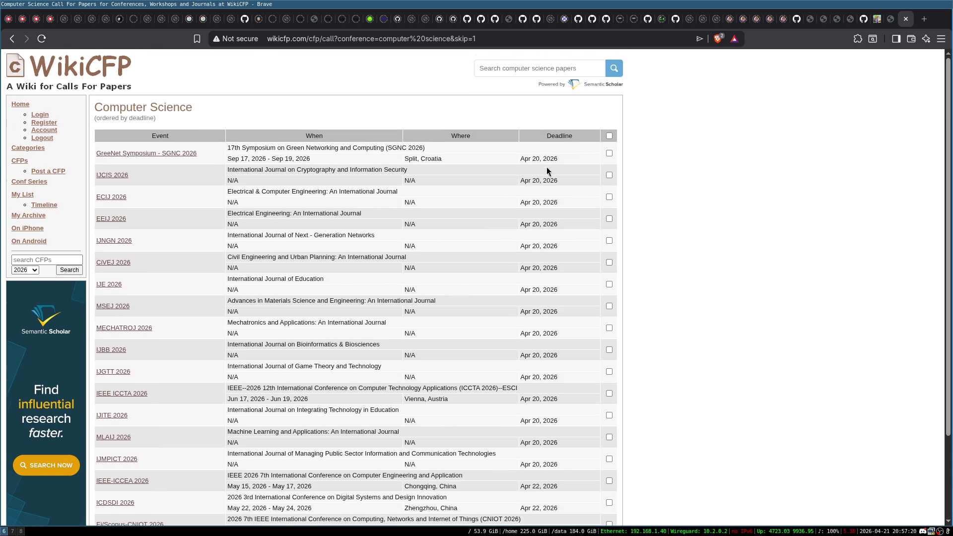
{"action": "scroll", "coordinate": [547, 169], "scroll_direction": "down", "scroll_amount": 4}
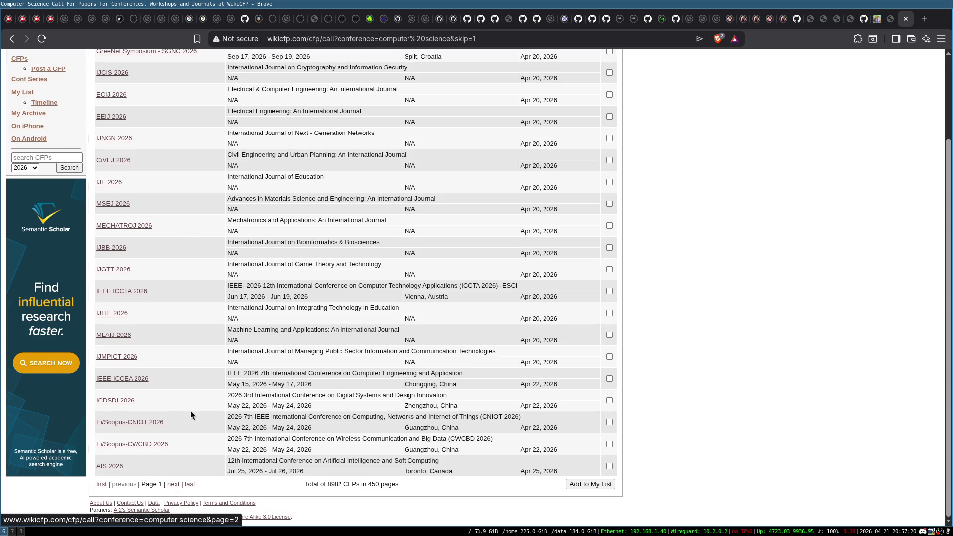
{"action": "scroll", "coordinate": [155, 294], "scroll_direction": "up", "scroll_amount": 4}
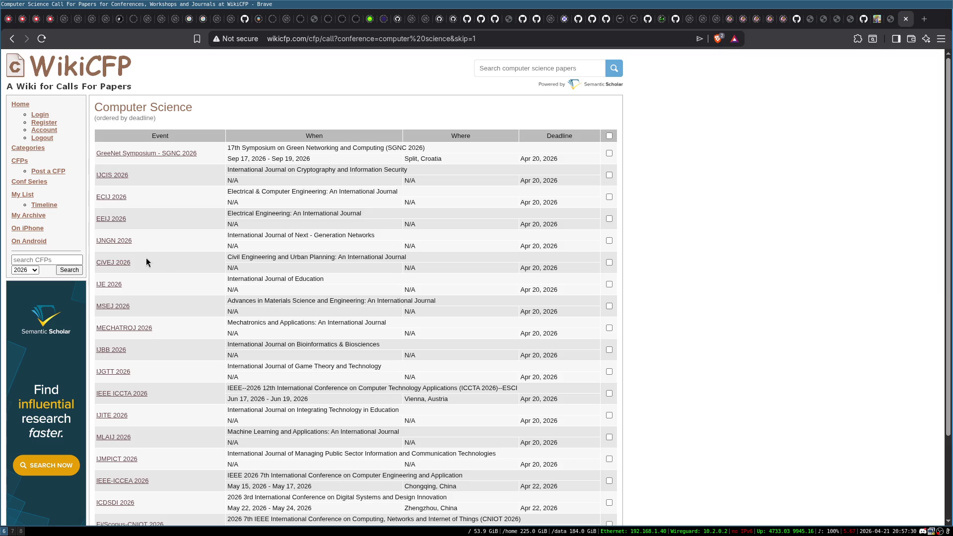
{"action": "scroll", "coordinate": [148, 187], "scroll_direction": "down", "scroll_amount": 4}
{"action": "left_click", "coordinate": [172, 485]}
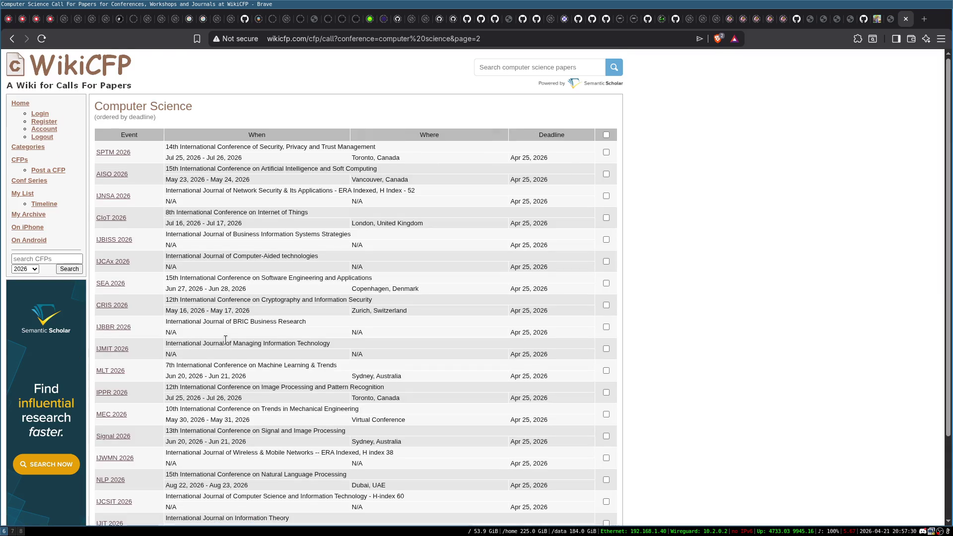
- Page through the Computer Science CFP list to page 4
{"action": "scroll", "coordinate": [224, 344], "scroll_direction": "down", "scroll_amount": 4}
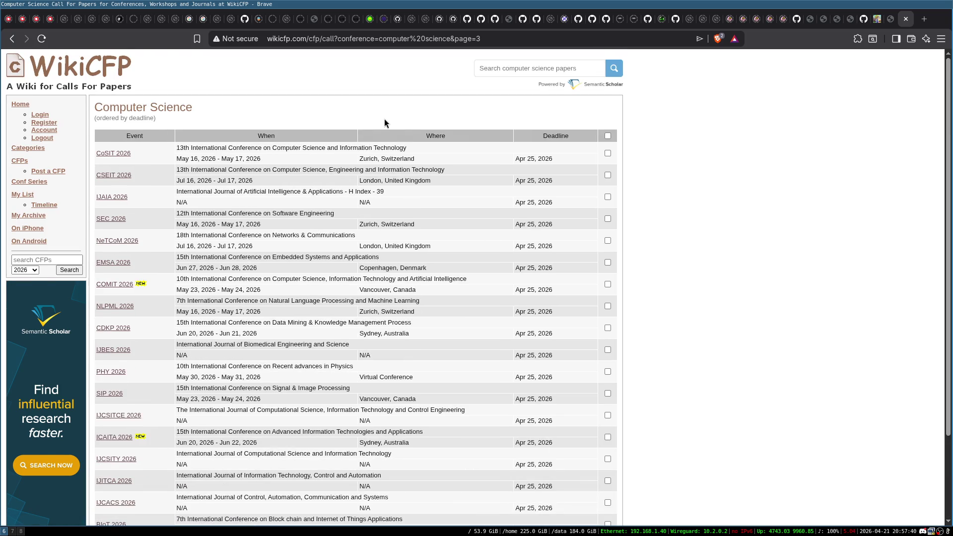
{"action": "scroll", "coordinate": [385, 123], "scroll_direction": "down", "scroll_amount": 3}
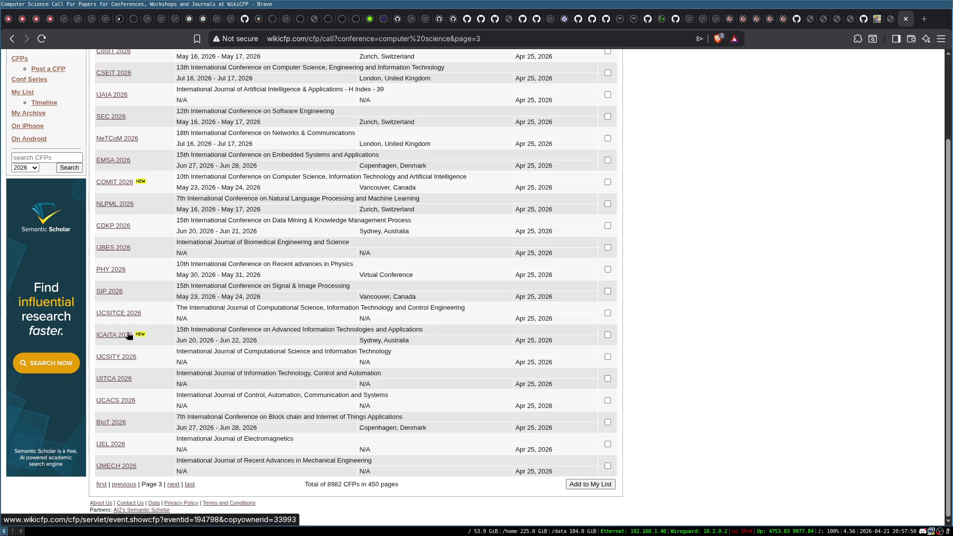
{"action": "left_click", "coordinate": [174, 485]}
{"action": "scroll", "coordinate": [149, 278], "scroll_direction": "down", "scroll_amount": 3}
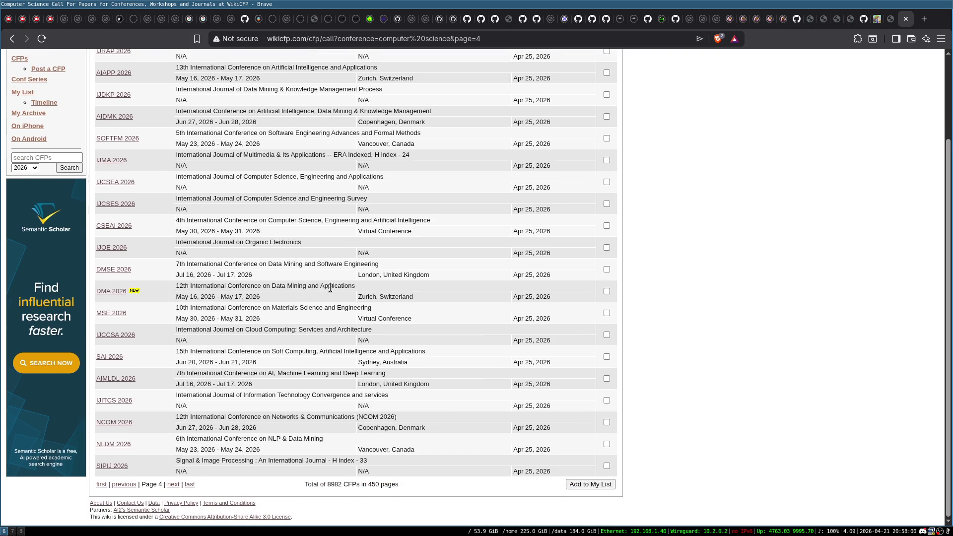
{"action": "scroll", "coordinate": [133, 301], "scroll_direction": "up", "scroll_amount": 2}
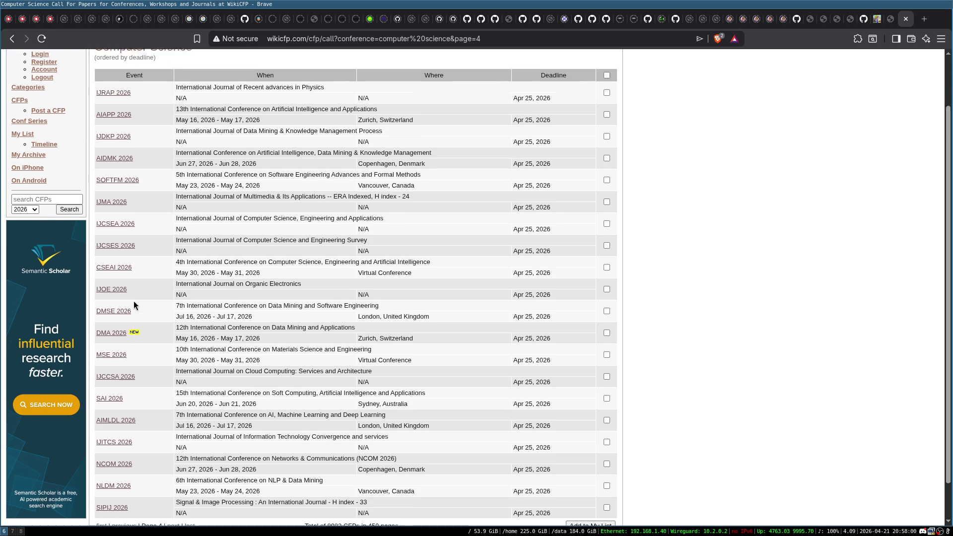
{"action": "scroll", "coordinate": [134, 302], "scroll_direction": "up", "scroll_amount": 1}
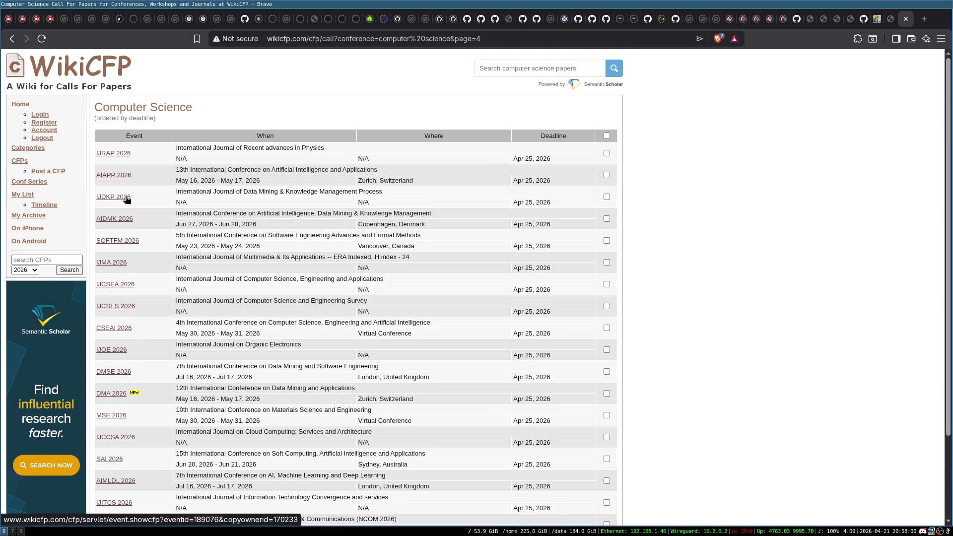
- Open the AIAPP 2026 event in a new tab and follow its aiapp2026.org link
{"action": "middle_click", "coordinate": [105, 176]}
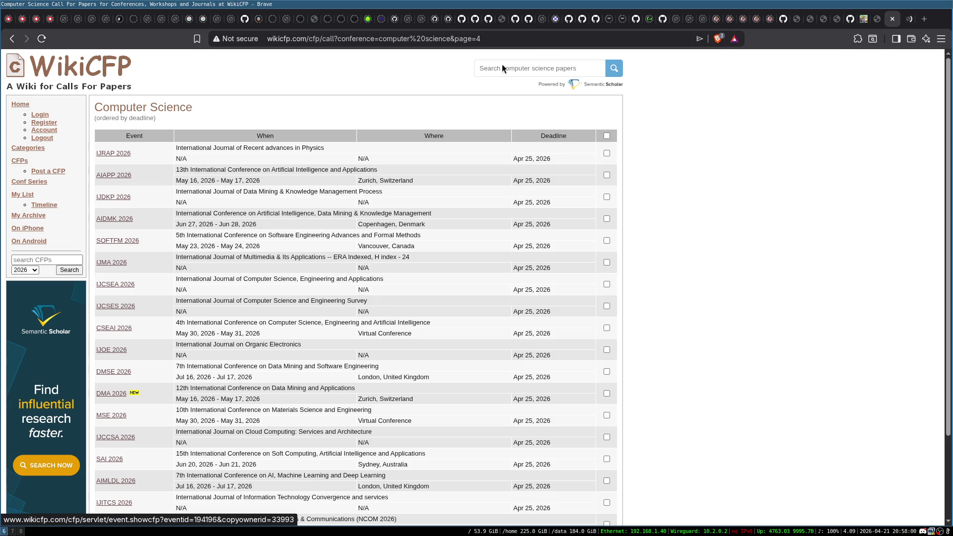
{"action": "key", "text": "ctrl+Tab"}
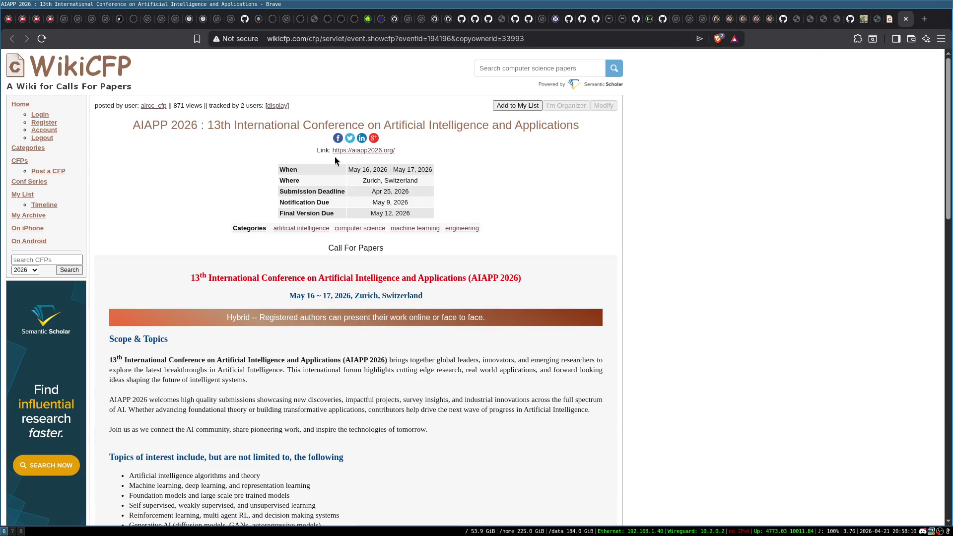
{"action": "left_click", "coordinate": [375, 151]}
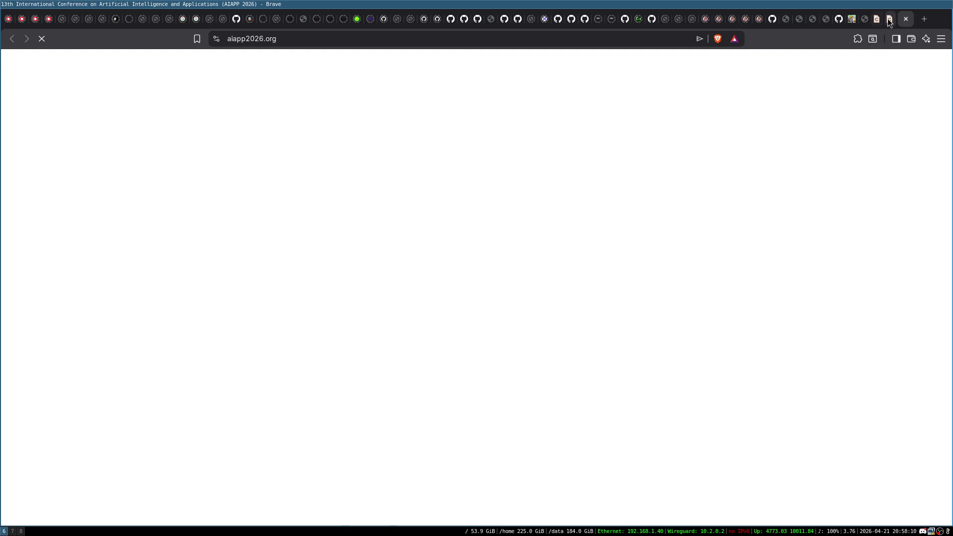
- Scroll through the AIAPP 2026 AI topics list, then go to the Accepted Papers page
{"action": "scroll", "coordinate": [433, 261], "scroll_direction": "down", "scroll_amount": 5}
{"action": "scroll", "coordinate": [463, 227], "scroll_direction": "down", "scroll_amount": 4}
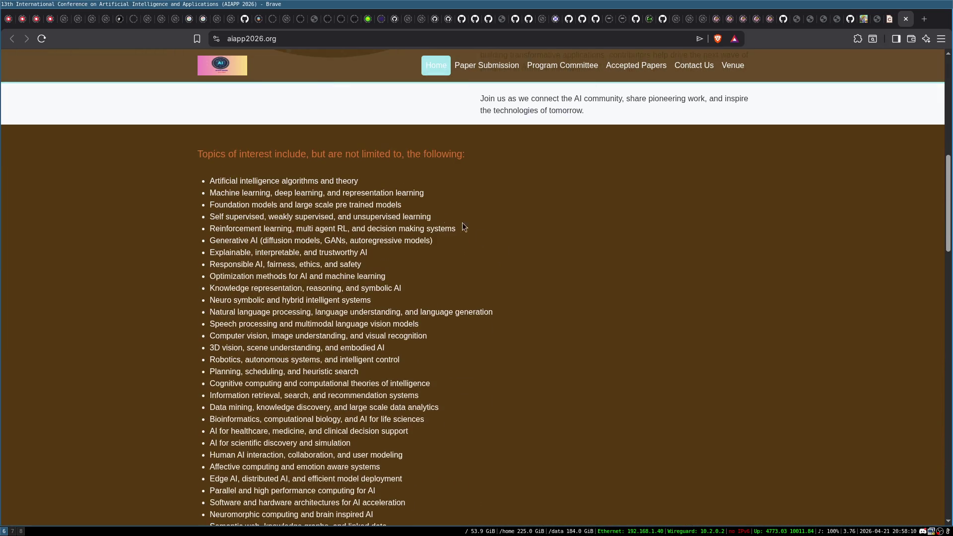
{"action": "scroll", "coordinate": [248, 162], "scroll_direction": "down", "scroll_amount": 1}
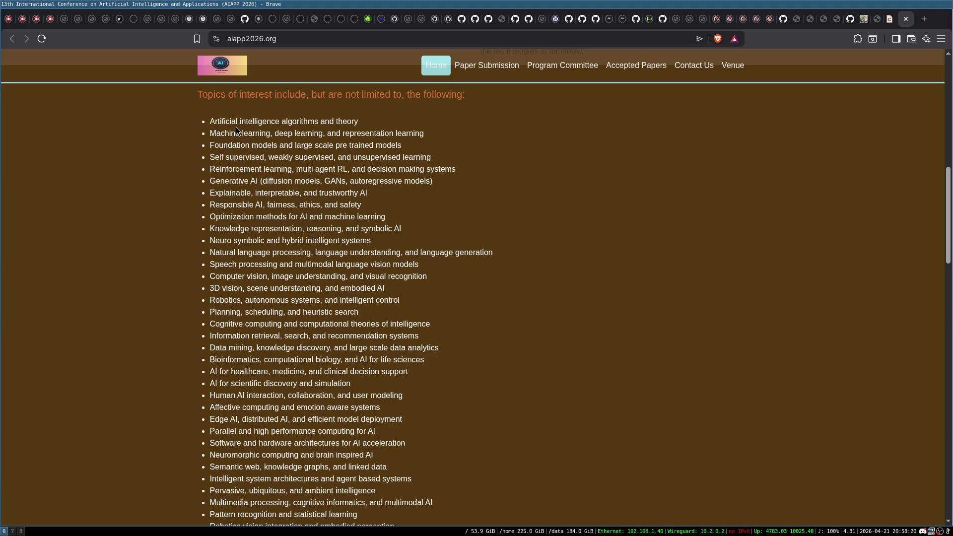
{"action": "scroll", "coordinate": [243, 248], "scroll_direction": "down", "scroll_amount": 3}
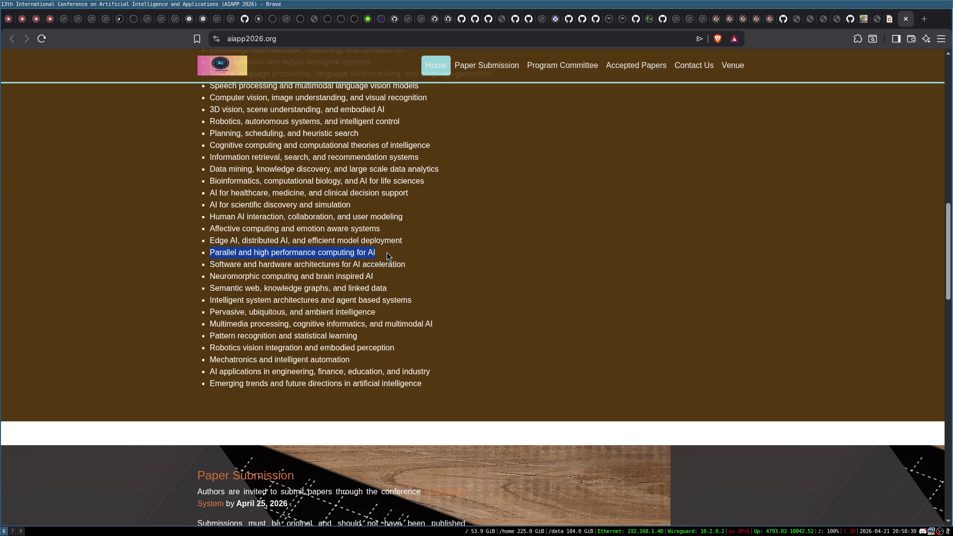
{"action": "scroll", "coordinate": [380, 102], "scroll_direction": "up", "scroll_amount": 8}
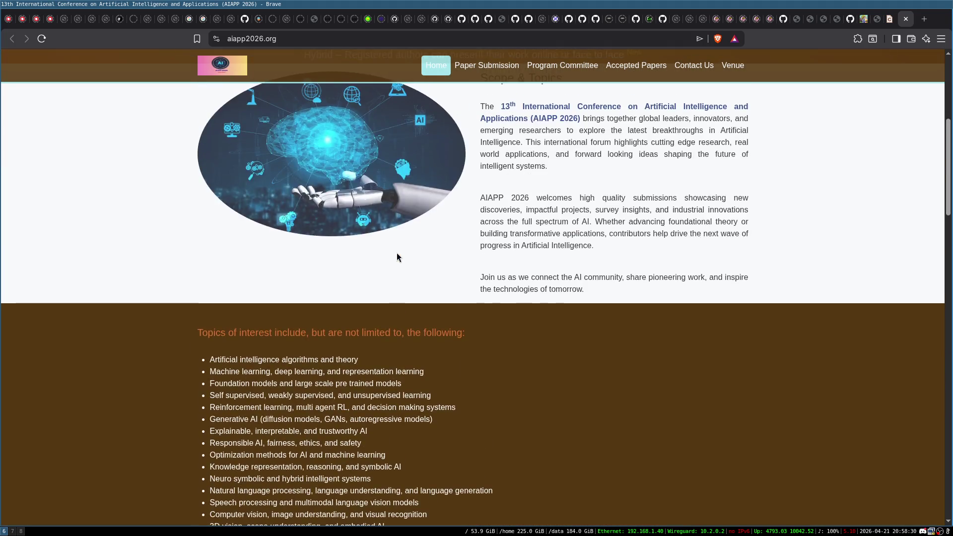
{"action": "scroll", "coordinate": [397, 252], "scroll_direction": "down", "scroll_amount": 4}
{"action": "scroll", "coordinate": [343, 223], "scroll_direction": "down", "scroll_amount": 1}
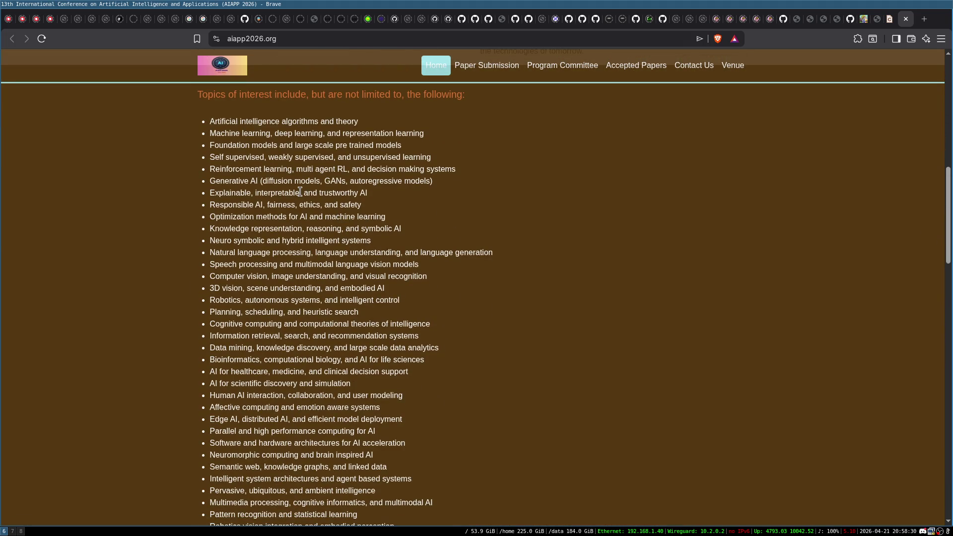
{"action": "scroll", "coordinate": [300, 191], "scroll_direction": "down", "scroll_amount": 14}
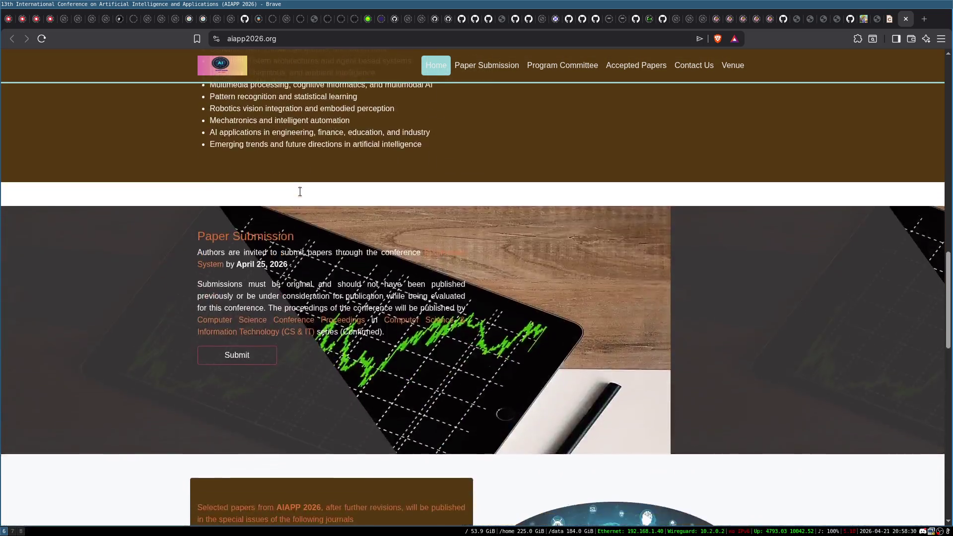
{"action": "scroll", "coordinate": [300, 192], "scroll_direction": "down", "scroll_amount": 3}
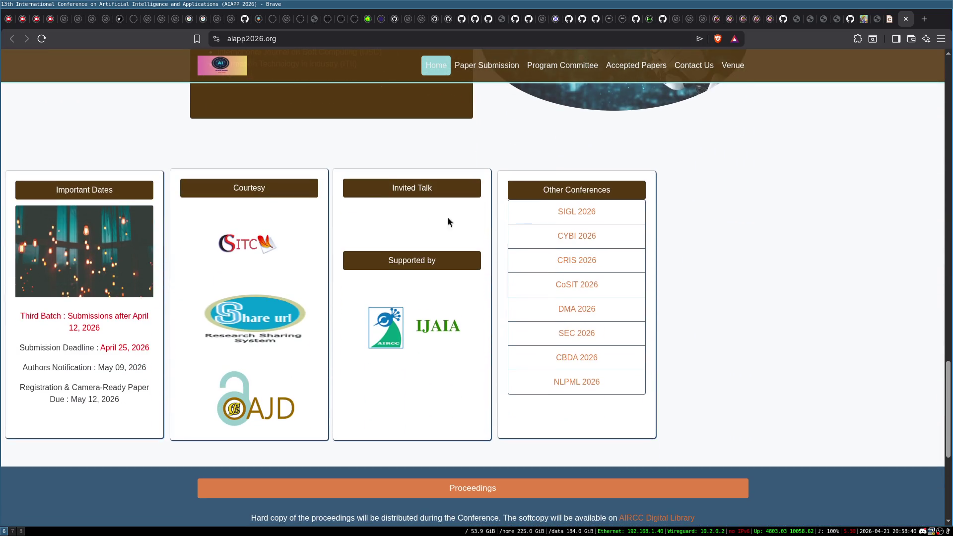
{"action": "scroll", "coordinate": [532, 244], "scroll_direction": "up", "scroll_amount": 18}
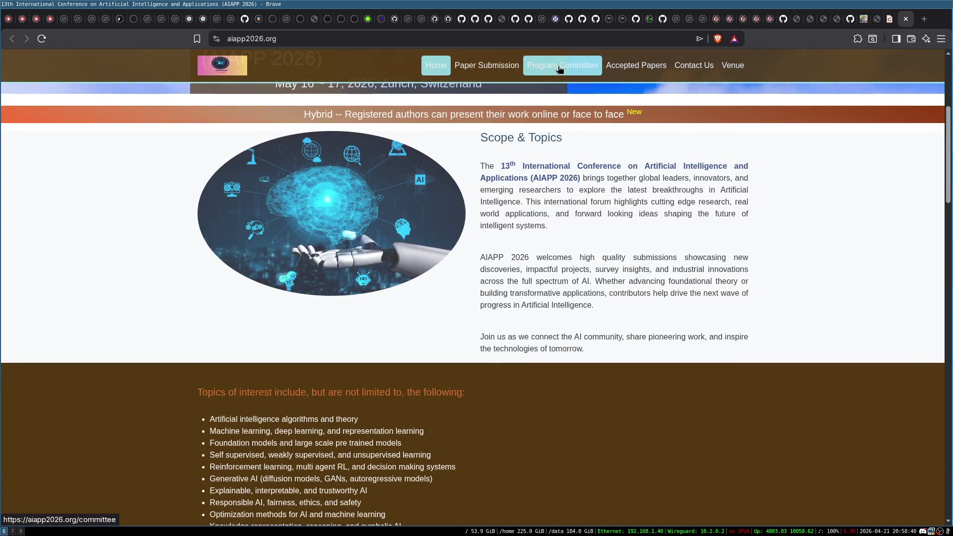
{"action": "left_click", "coordinate": [645, 66]}
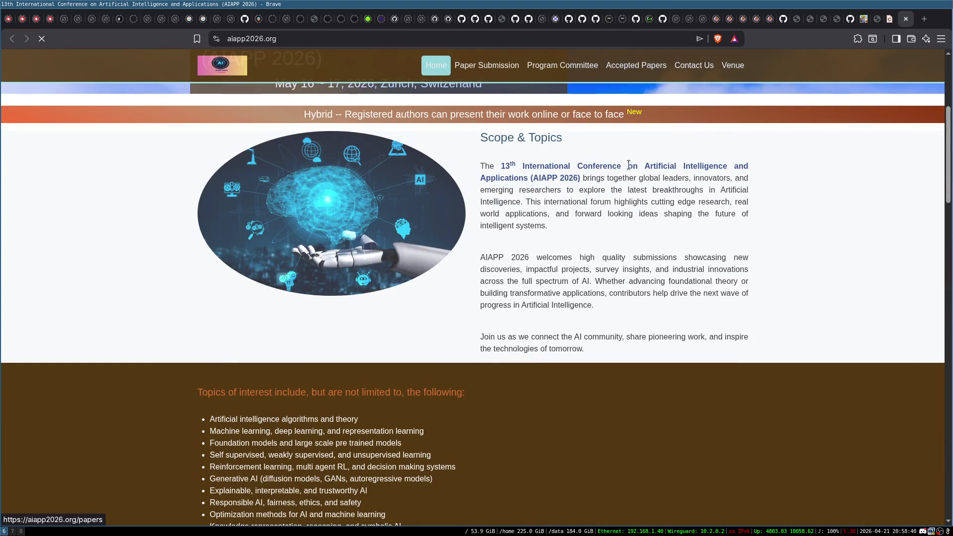
- Scroll through the accepted paper abstracts from ATLAS to the POMDP mining paper and back up
{"action": "scroll", "coordinate": [542, 281], "scroll_direction": "down", "scroll_amount": 20}
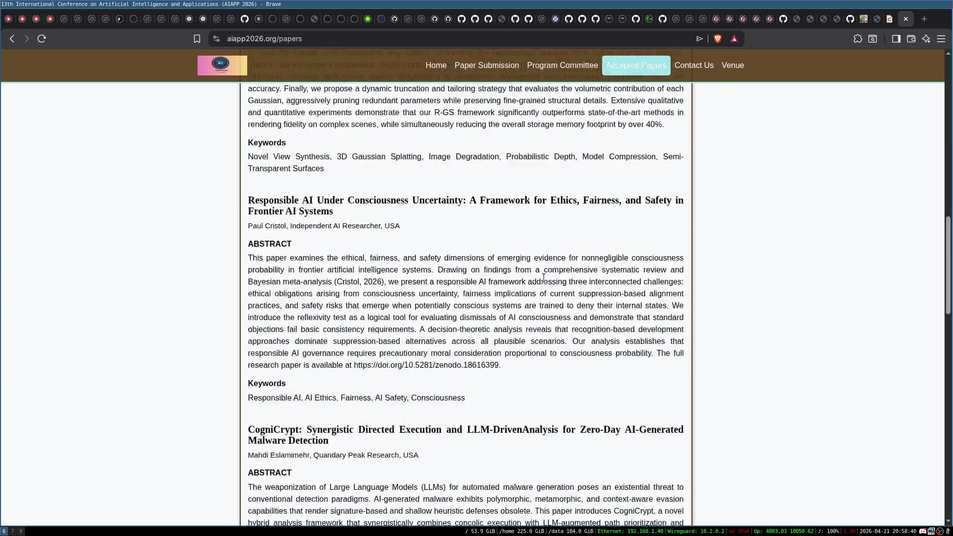
{"action": "scroll", "coordinate": [544, 279], "scroll_direction": "down", "scroll_amount": 12}
{"action": "scroll", "coordinate": [544, 278], "scroll_direction": "up", "scroll_amount": 6}
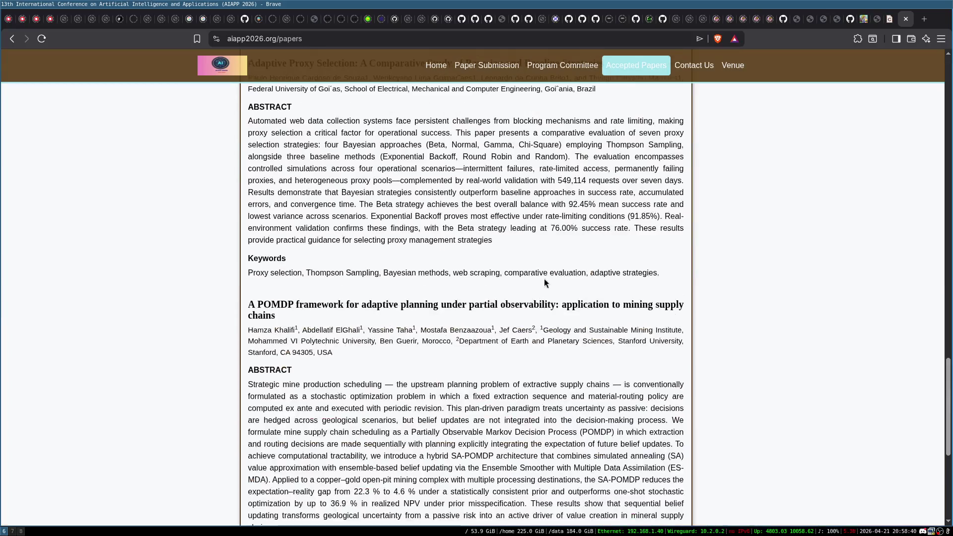
{"action": "scroll", "coordinate": [364, 319], "scroll_direction": "up", "scroll_amount": 20}
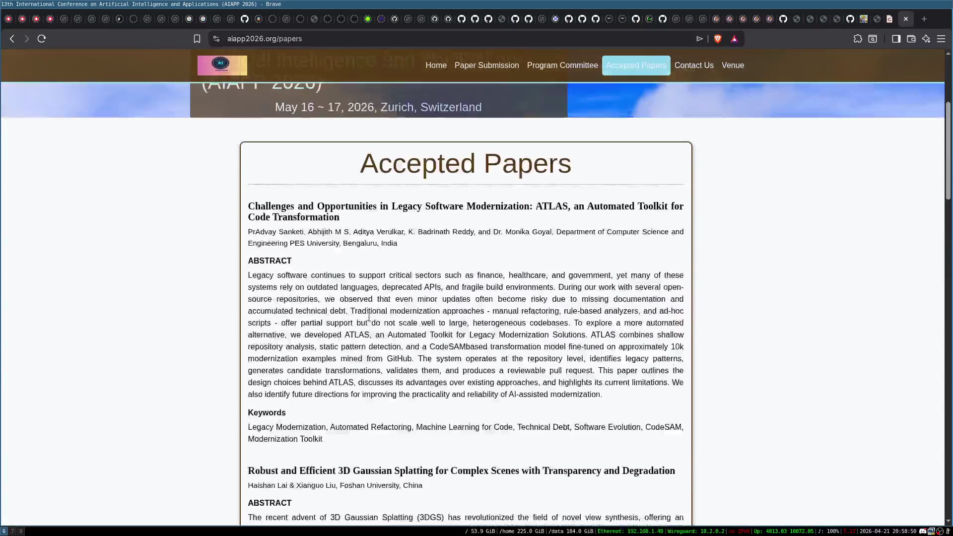
{"action": "scroll", "coordinate": [349, 217], "scroll_direction": "down", "scroll_amount": 2}
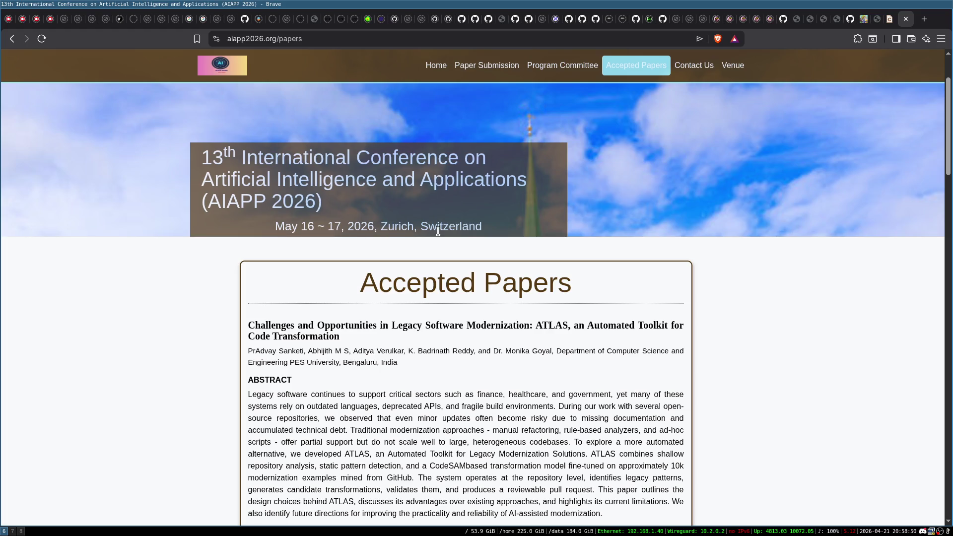
{"action": "scroll", "coordinate": [438, 230], "scroll_direction": "down", "scroll_amount": 4}
{"action": "scroll", "coordinate": [403, 237], "scroll_direction": "down", "scroll_amount": 8}
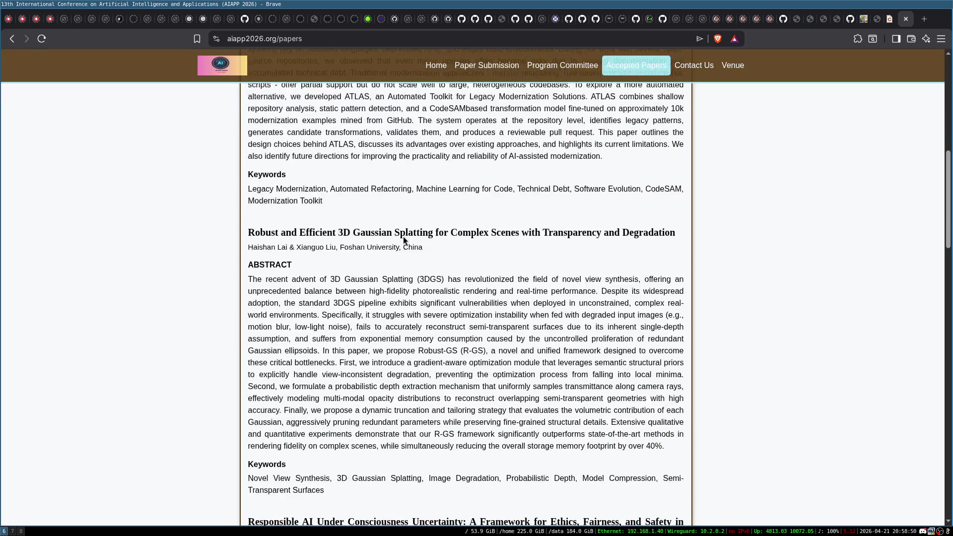
{"action": "scroll", "coordinate": [293, 212], "scroll_direction": "down", "scroll_amount": 12}
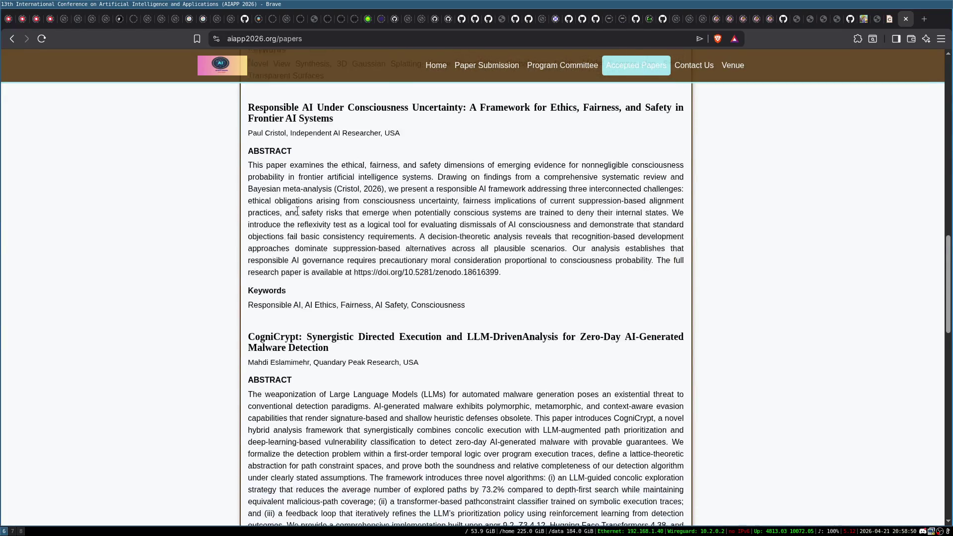
{"action": "scroll", "coordinate": [298, 209], "scroll_direction": "up", "scroll_amount": 15}
{"action": "scroll", "coordinate": [530, 211], "scroll_direction": "down", "scroll_amount": 5}
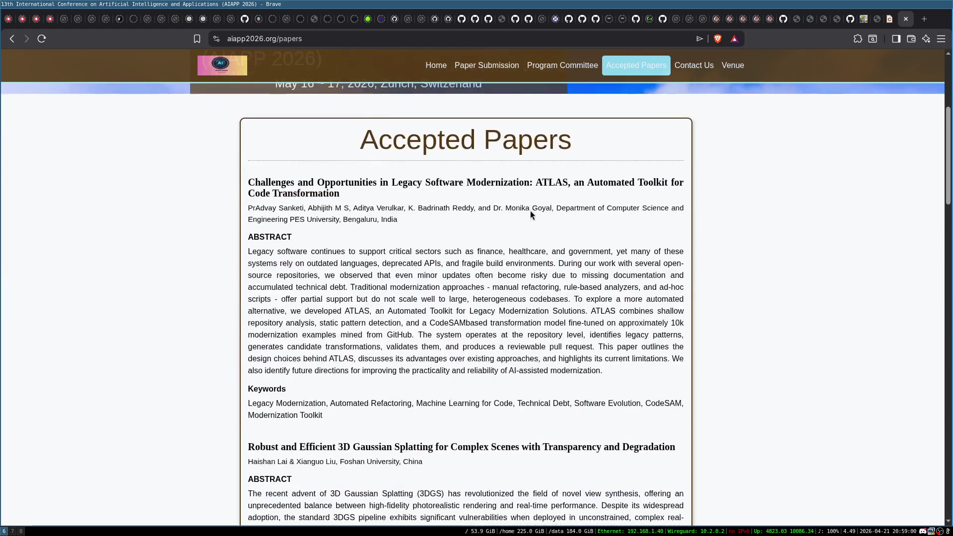
{"action": "scroll", "coordinate": [385, 265], "scroll_direction": "up", "scroll_amount": 4}
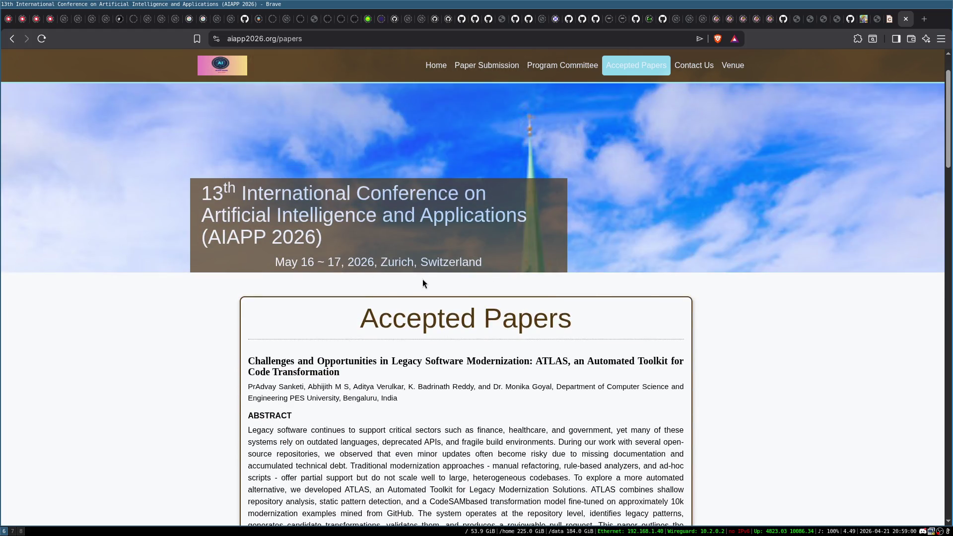
{"action": "scroll", "coordinate": [494, 337], "scroll_direction": "down", "scroll_amount": 7}
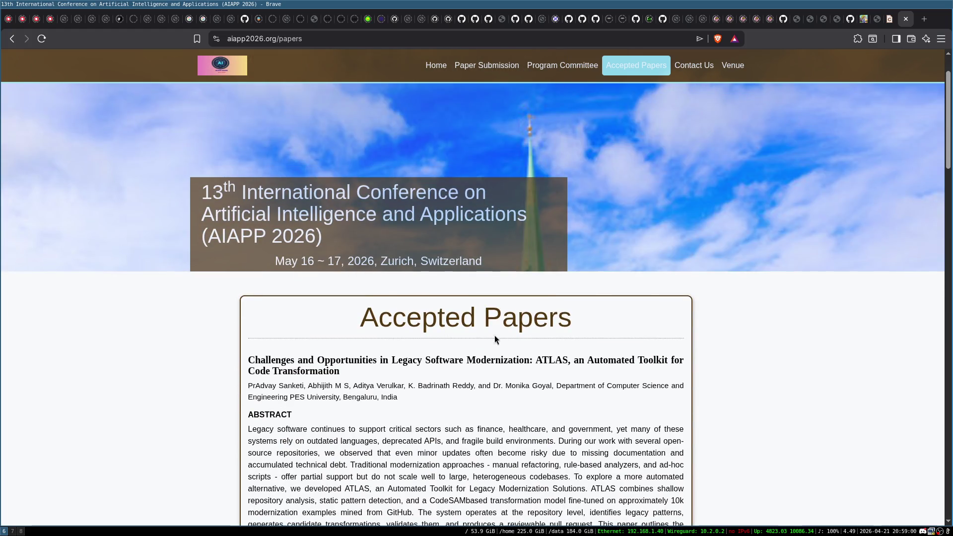
{"action": "scroll", "coordinate": [446, 203], "scroll_direction": "down", "scroll_amount": 17}
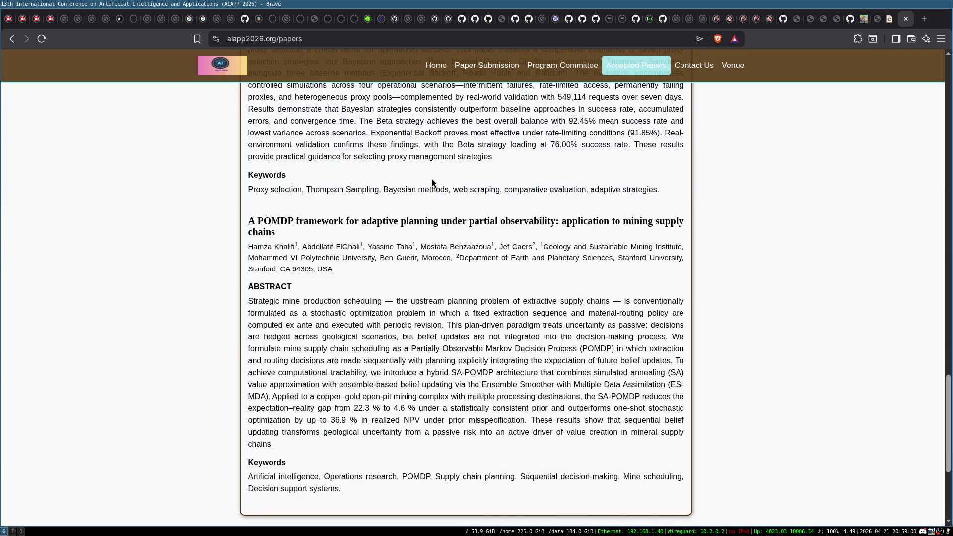
{"action": "scroll", "coordinate": [432, 179], "scroll_direction": "down", "scroll_amount": 5}
{"action": "scroll", "coordinate": [420, 272], "scroll_direction": "up", "scroll_amount": 20}
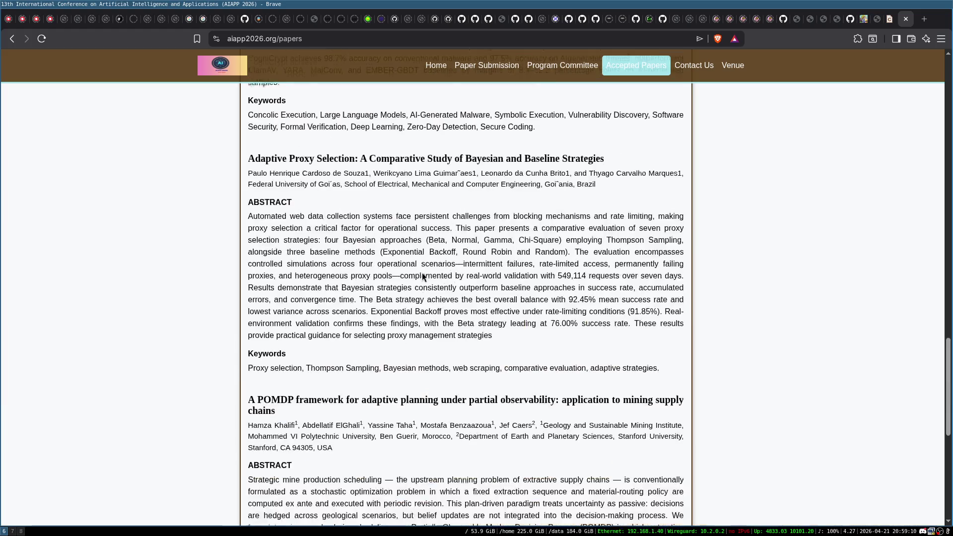
{"action": "scroll", "coordinate": [455, 228], "scroll_direction": "up", "scroll_amount": 1}
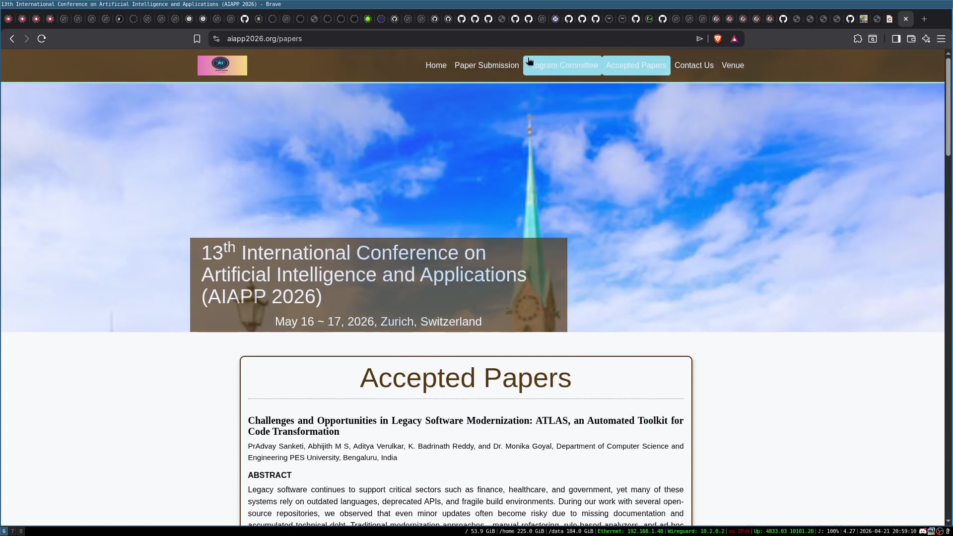
- Review the Paper Submission guidelines with the April 25, 2026 deadline
{"action": "left_click", "coordinate": [487, 65]}
{"action": "scroll", "coordinate": [443, 218], "scroll_direction": "down", "scroll_amount": 4}
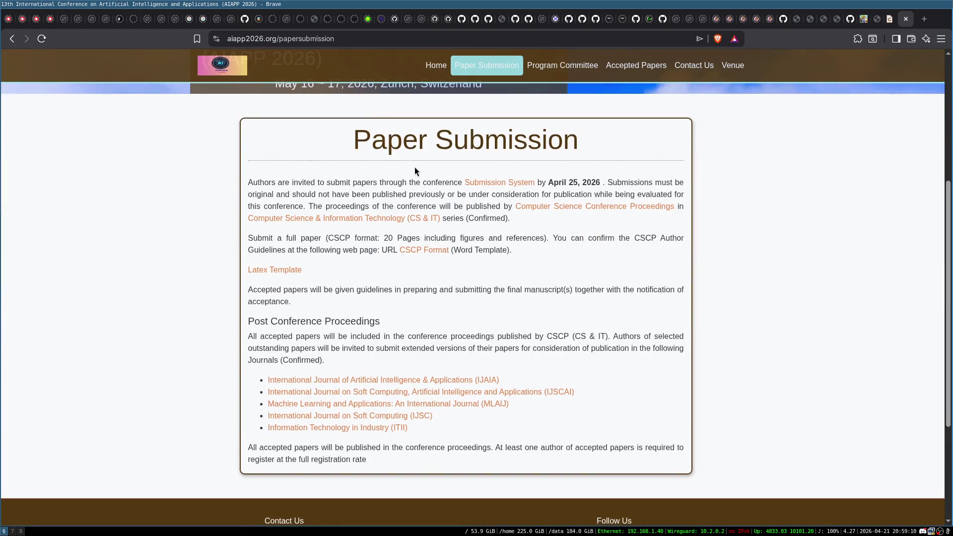
{"action": "scroll", "coordinate": [583, 81], "scroll_direction": "up", "scroll_amount": 3}
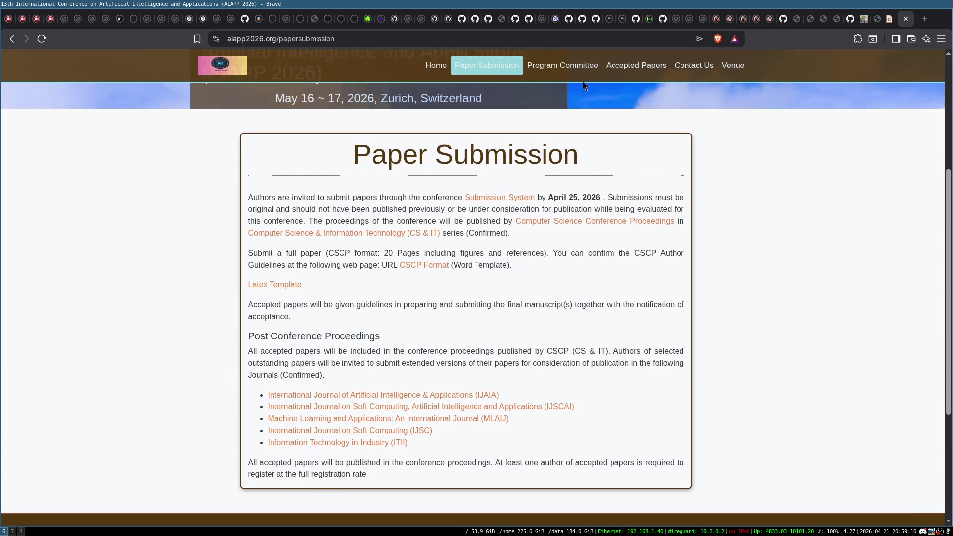
- Scroll the Program Committee members list down to the footer
{"action": "left_click", "coordinate": [569, 61]}
{"action": "scroll", "coordinate": [494, 198], "scroll_direction": "down", "scroll_amount": 4}
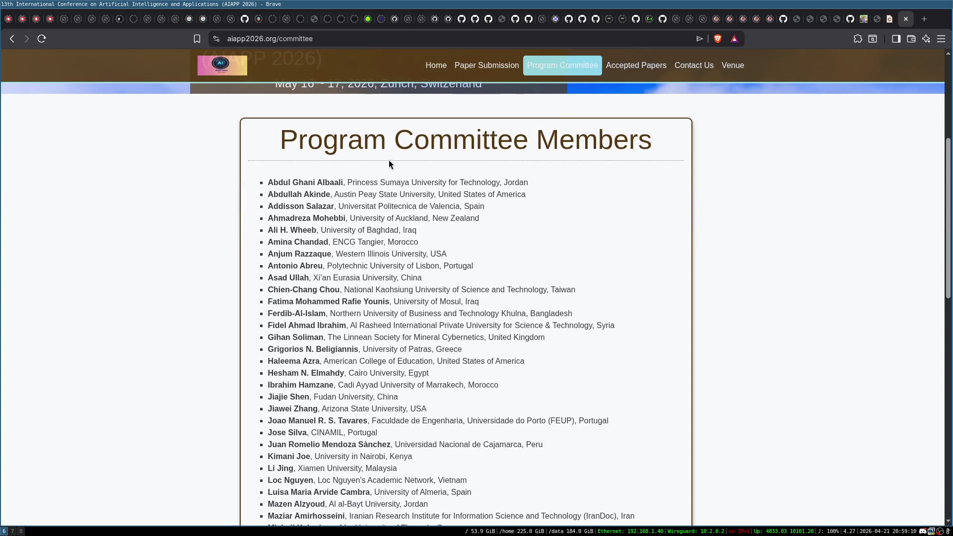
{"action": "scroll", "coordinate": [317, 165], "scroll_direction": "down", "scroll_amount": 1}
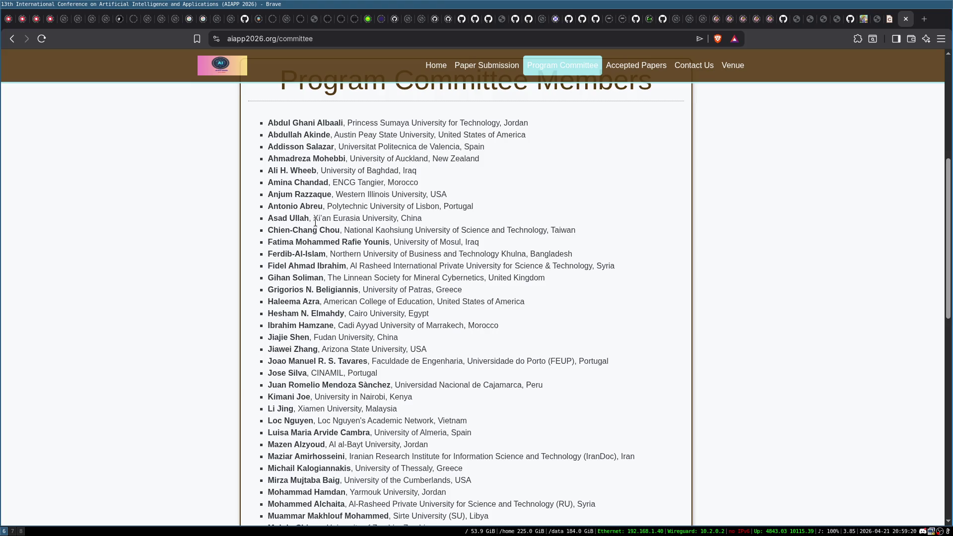
{"action": "scroll", "coordinate": [328, 227], "scroll_direction": "down", "scroll_amount": 3}
{"action": "scroll", "coordinate": [328, 226], "scroll_direction": "down", "scroll_amount": 3}
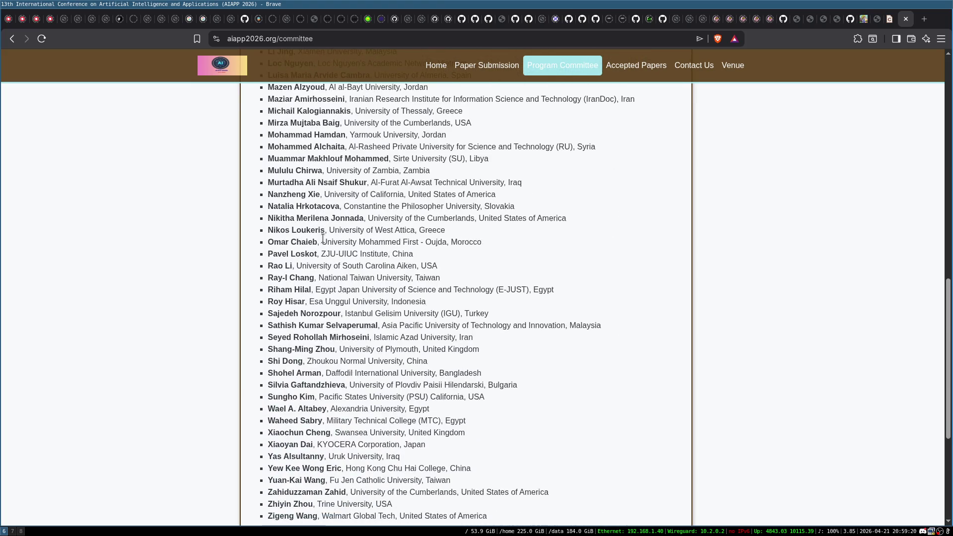
{"action": "scroll", "coordinate": [316, 248], "scroll_direction": "down", "scroll_amount": 3}
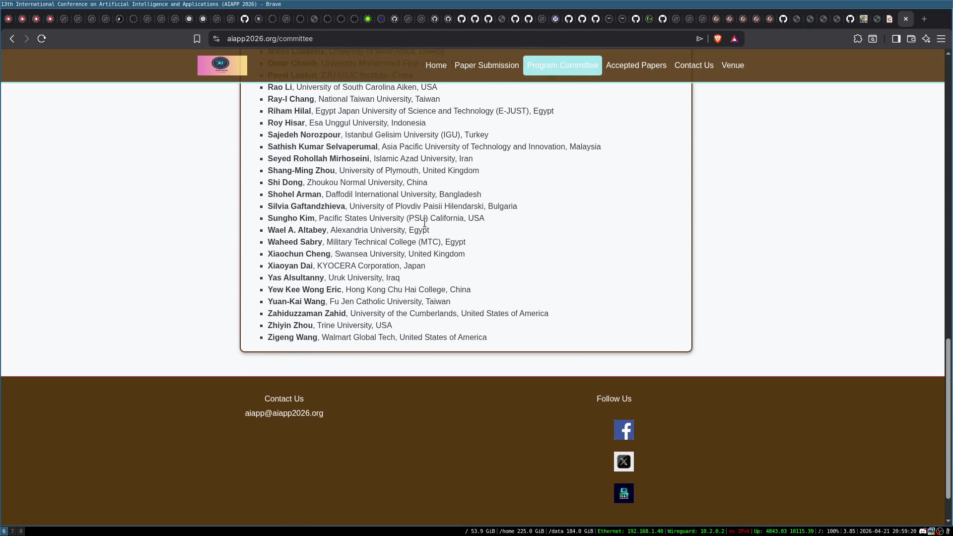
{"action": "left_click", "coordinate": [429, 71]}
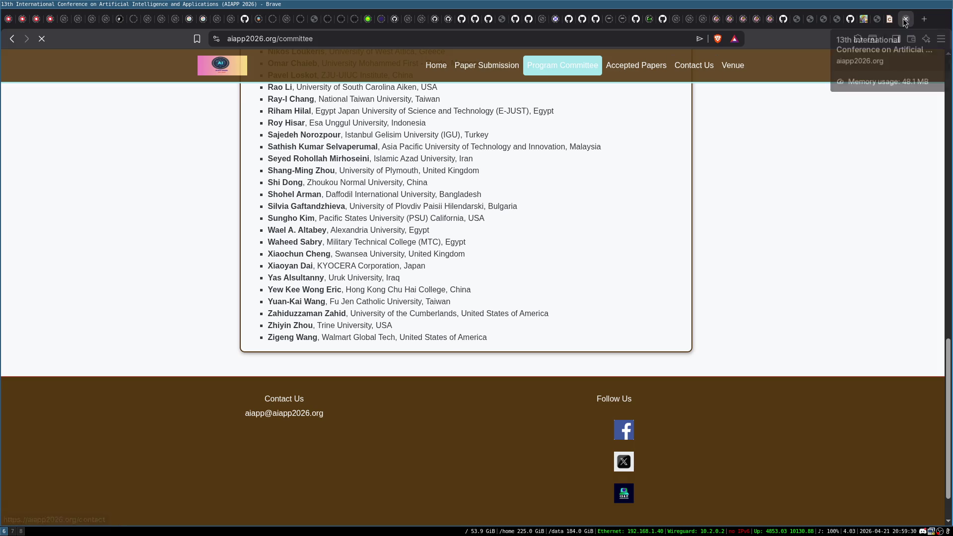
- Close the AIAPP and WikiCFP tabs to land back on The Code Path page
{"action": "left_click", "coordinate": [906, 19]}
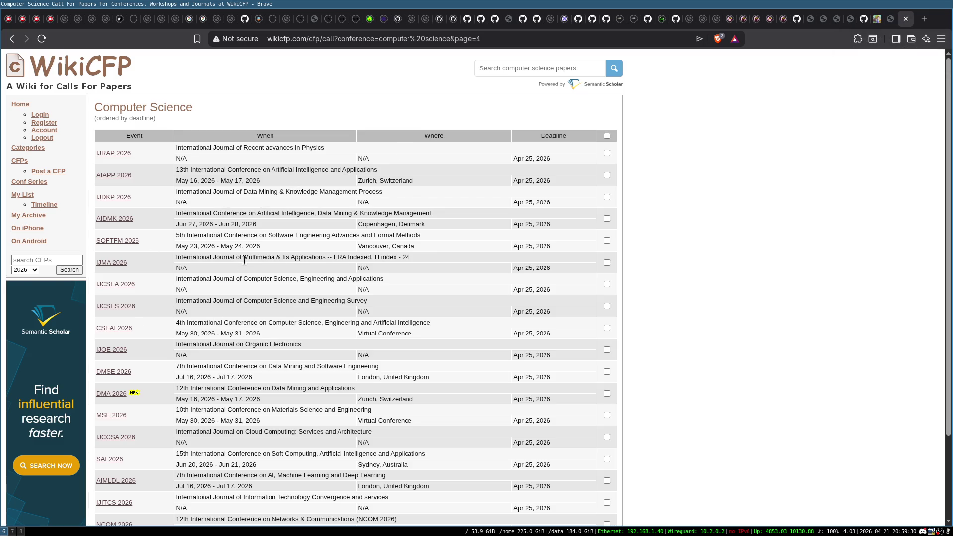
{"action": "scroll", "coordinate": [284, 314], "scroll_direction": "down", "scroll_amount": 5}
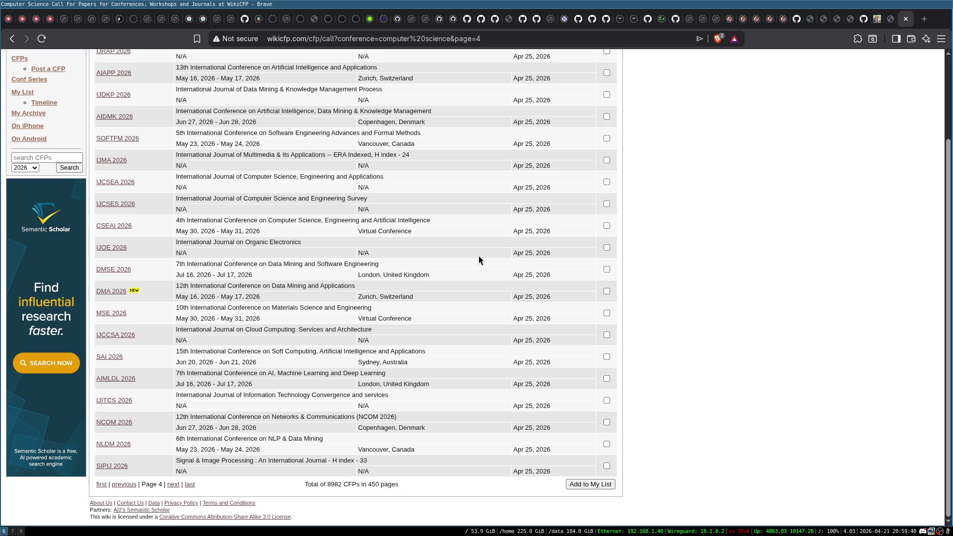
{"action": "key", "text": "ctrl+w"}
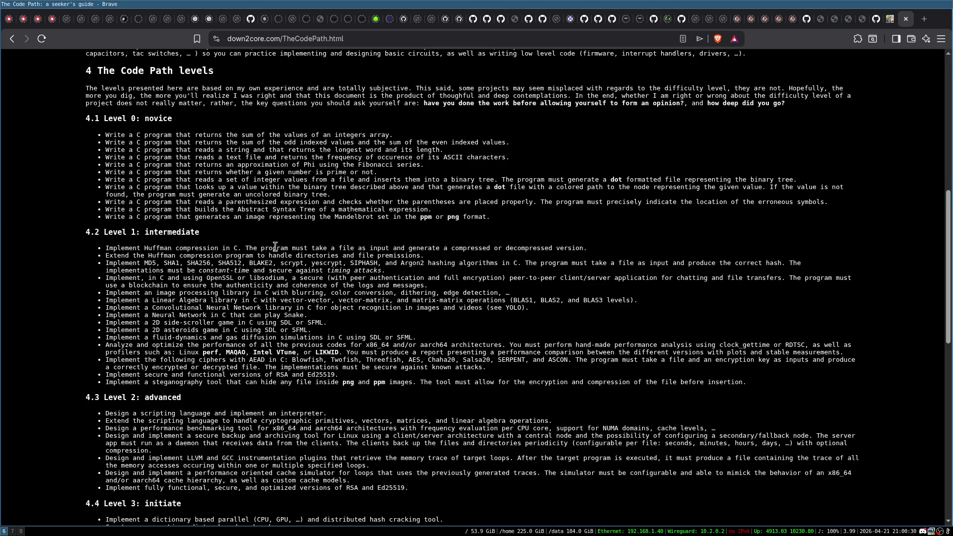
{"action": "key", "text": "super+8"}
{"action": "key", "text": "ctrl+x"}
{"action": "key", "text": "ctrl+s"}
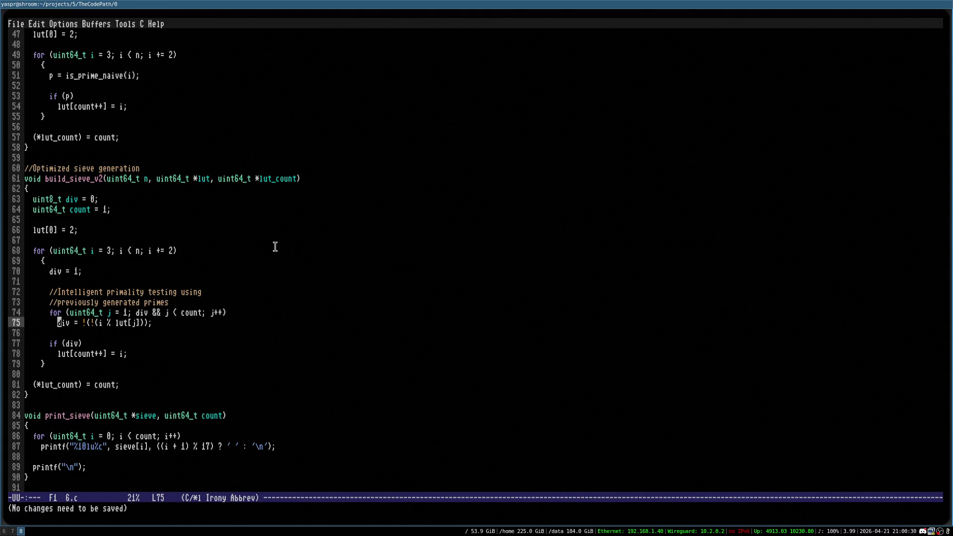
{"action": "key", "text": "ctrl+h"}
{"action": "key", "text": "e"}
{"action": "key", "text": "ctrl+x"}
{"action": "key", "text": "Left"}
{"action": "key", "text": "ctrl+x"}
{"action": "key", "text": "Left"}
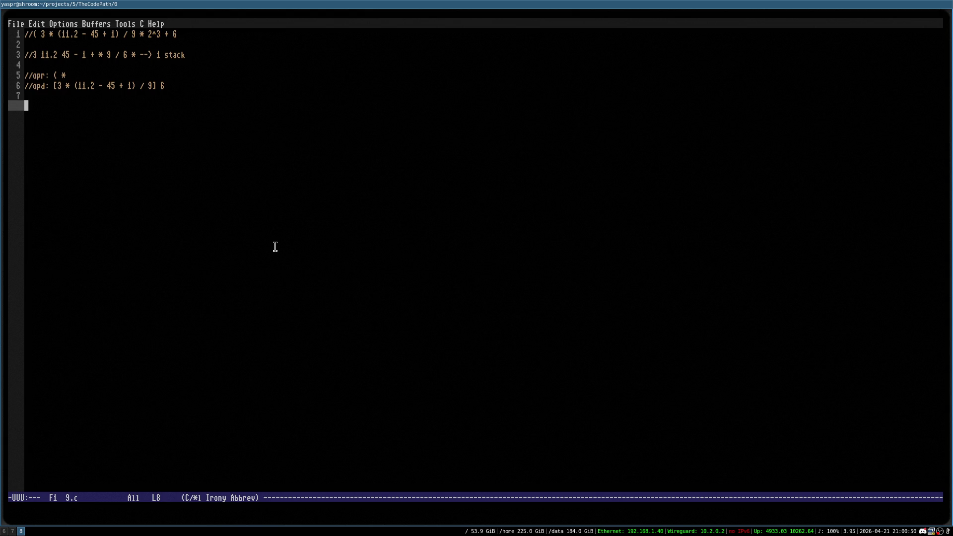
{"action": "key", "text": "Down"}
- Search for sqlite in a new Brave tab and open the SQLite Home Page result
{"action": "key", "text": "super+6"}
{"action": "key", "text": "ctrl+t"}
{"action": "type", "text": "sqli"}
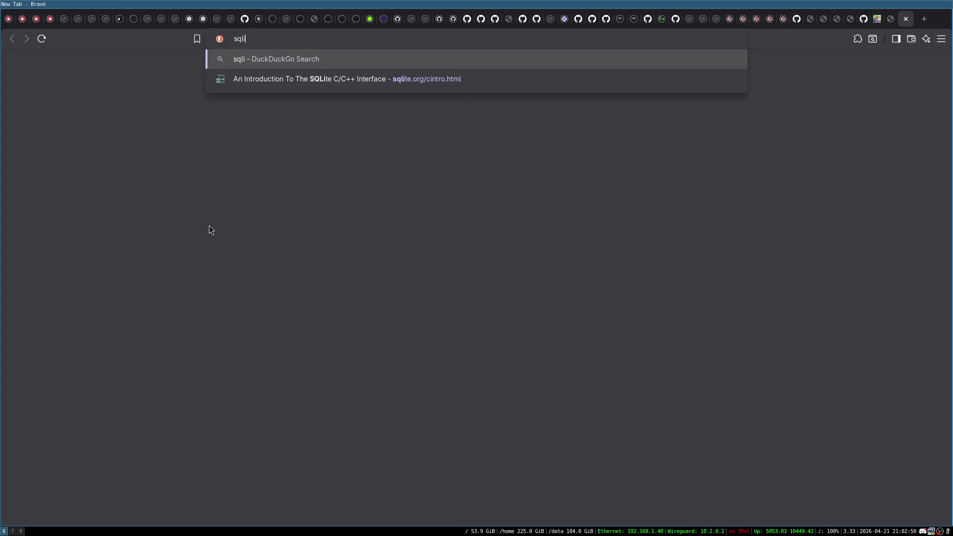
{"action": "type", "text": "te"}
{"action": "key", "text": "Return"}
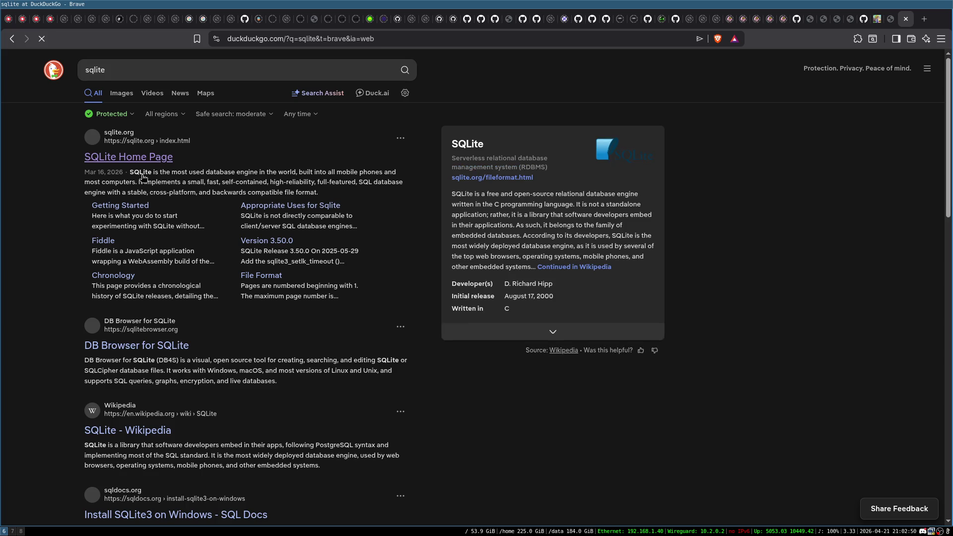
{"action": "left_click", "coordinate": [140, 158]}
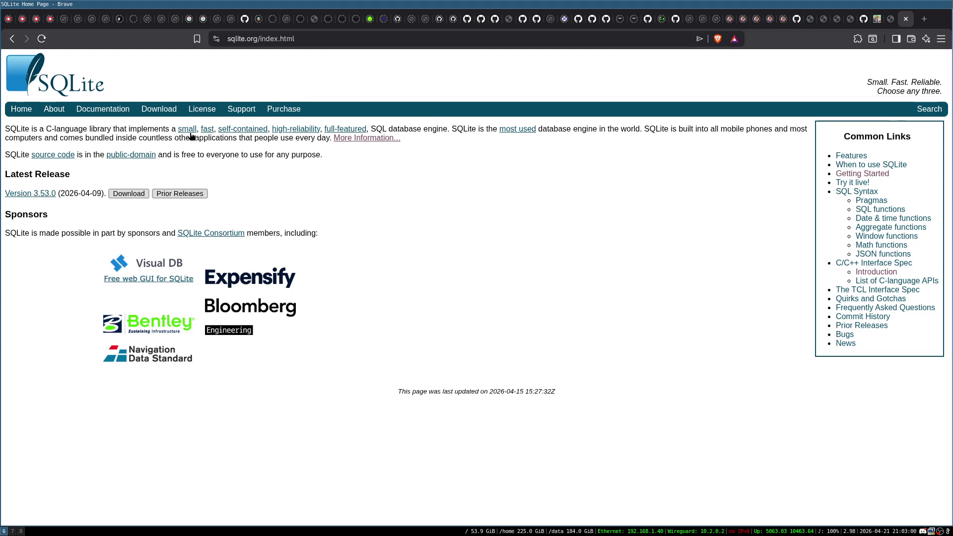
- Expand Programming Interfaces in SQLite Documentation, read the C/C++ API introduction, then return
{"action": "left_click", "coordinate": [106, 111]}
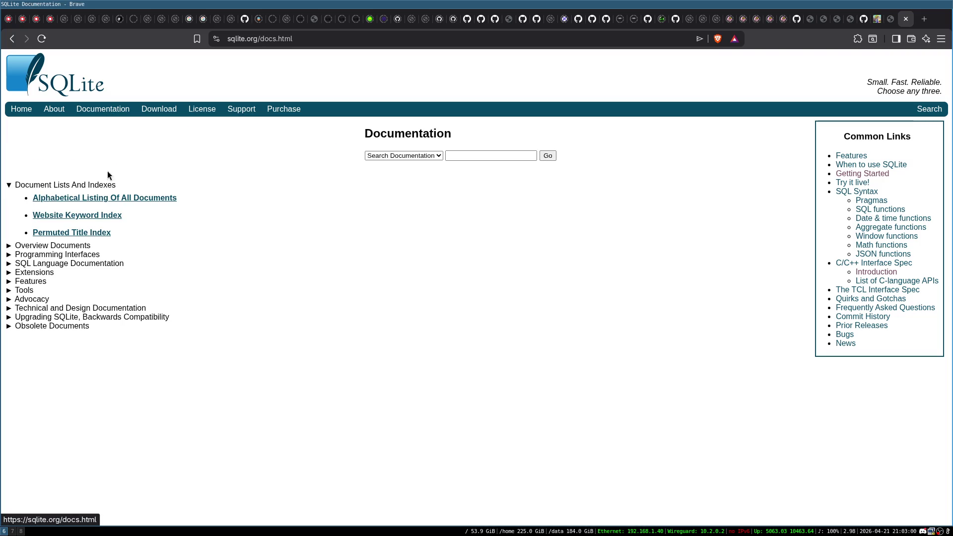
{"action": "left_click", "coordinate": [10, 255]}
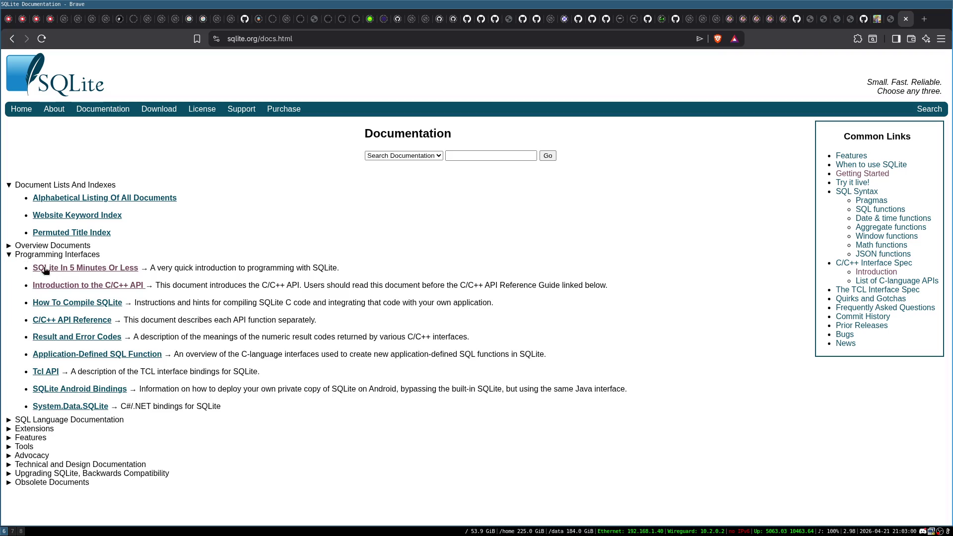
{"action": "left_click", "coordinate": [95, 286]}
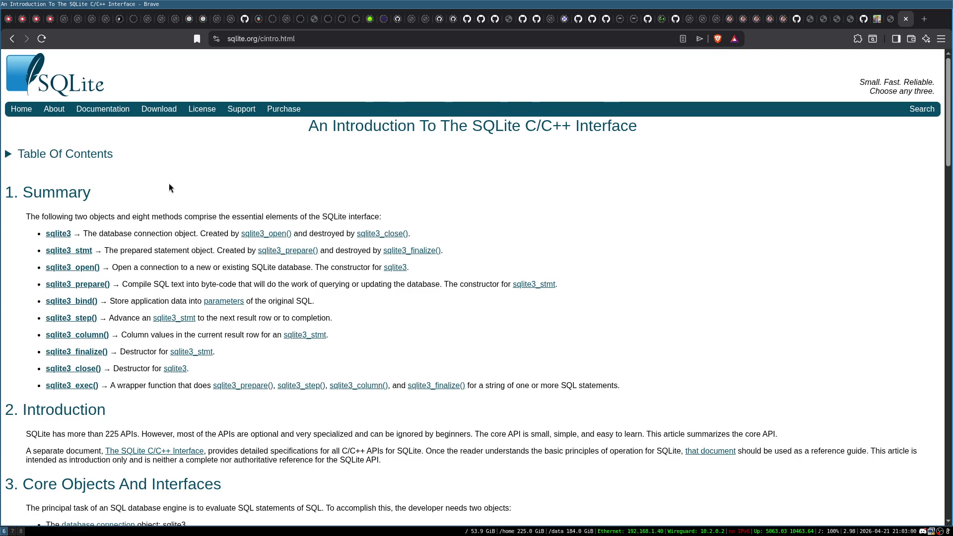
{"action": "scroll", "coordinate": [99, 258], "scroll_direction": "down", "scroll_amount": 2}
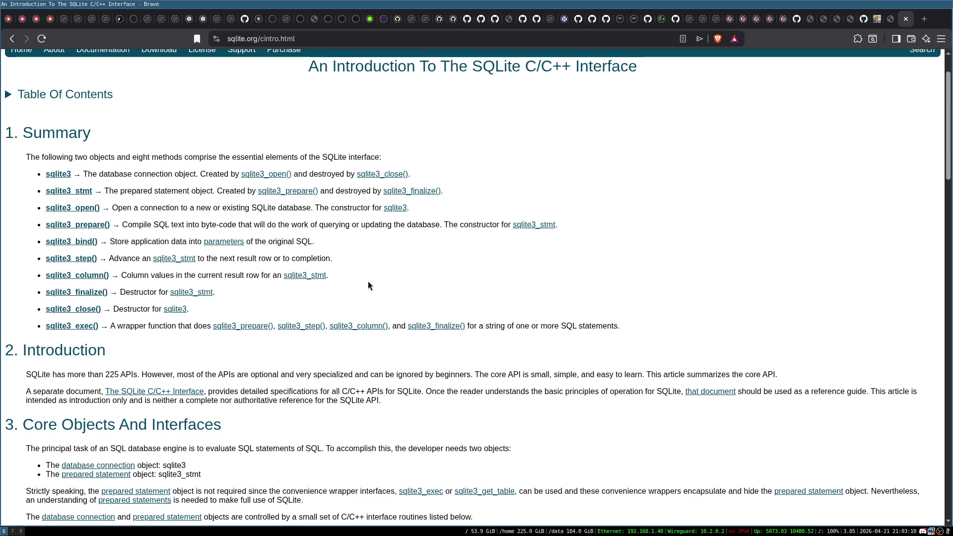
{"action": "scroll", "coordinate": [610, 225], "scroll_direction": "down", "scroll_amount": 5}
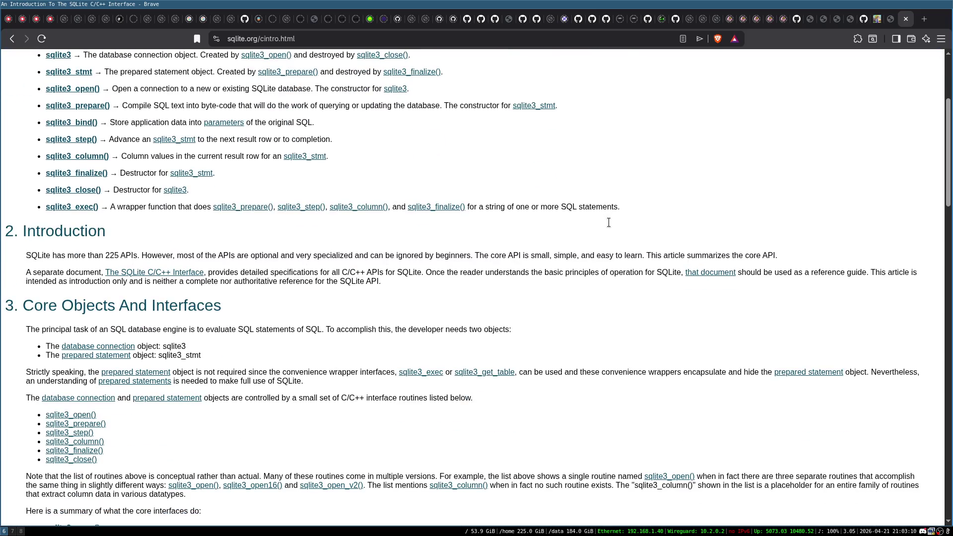
{"action": "scroll", "coordinate": [358, 238], "scroll_direction": "up", "scroll_amount": 10}
{"action": "left_click", "coordinate": [243, 155]}
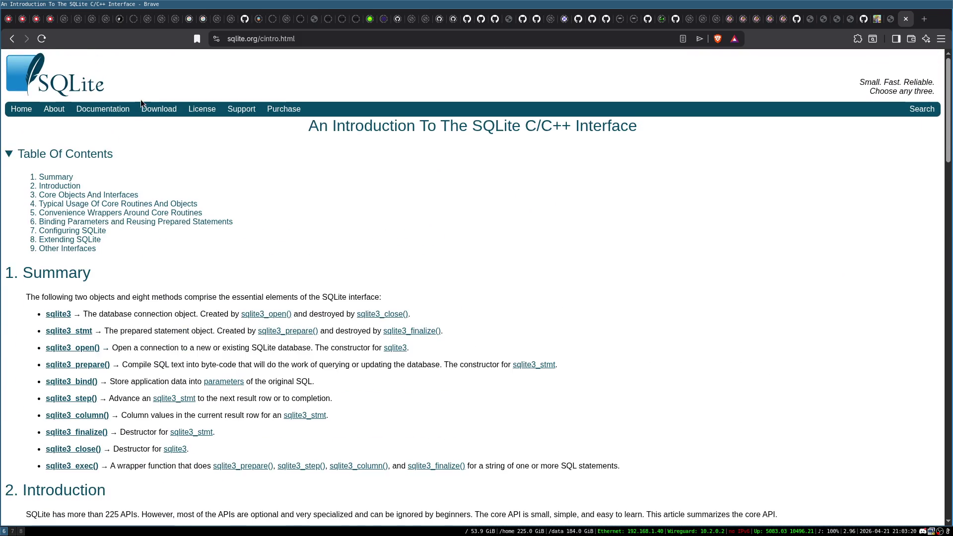
{"action": "left_click", "coordinate": [12, 40]}
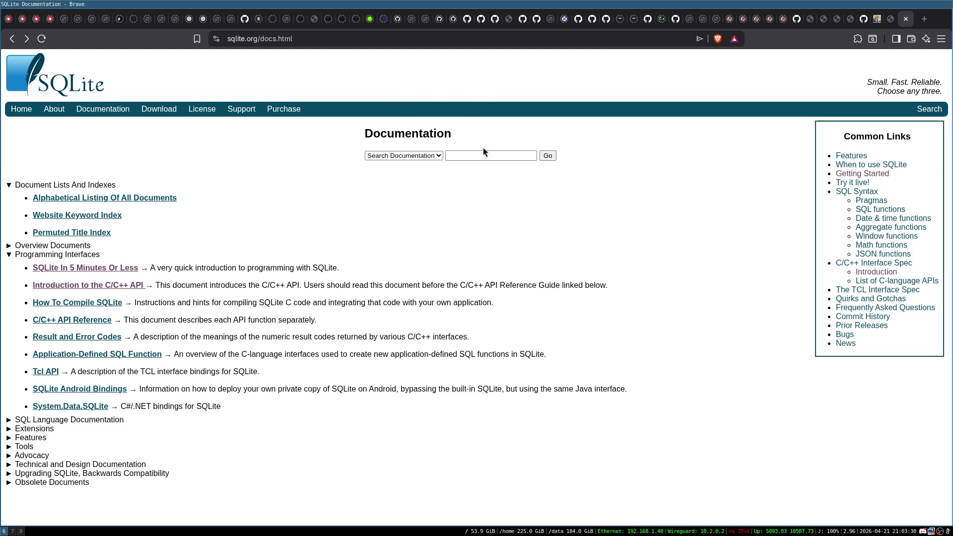
- Close the SQLite Documentation tab to return to The Code Path
{"action": "left_click", "coordinate": [905, 20]}
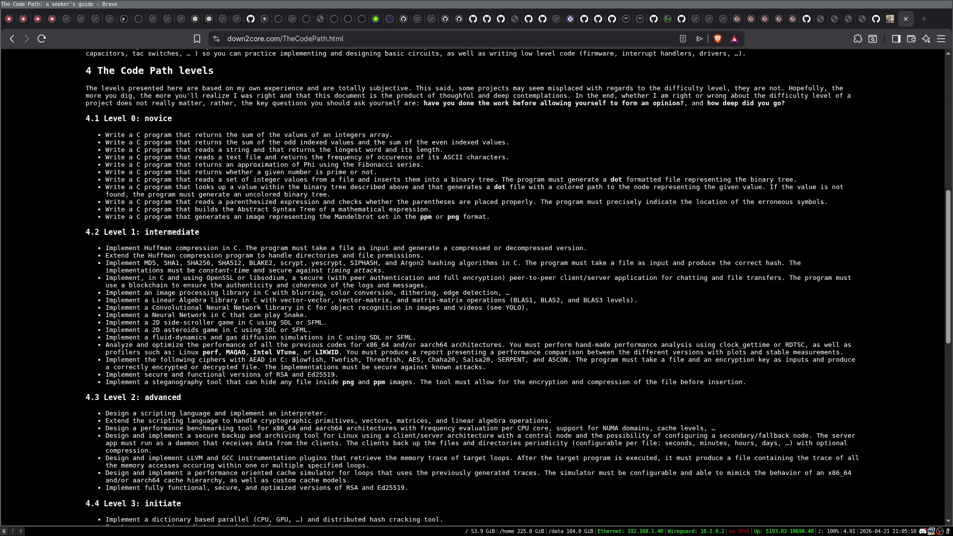
{"action": "key", "text": "ctrl+t"}
- Search for the Effective C author's name and open the Effective C book cover image
{"action": "type", "text": "ro"}
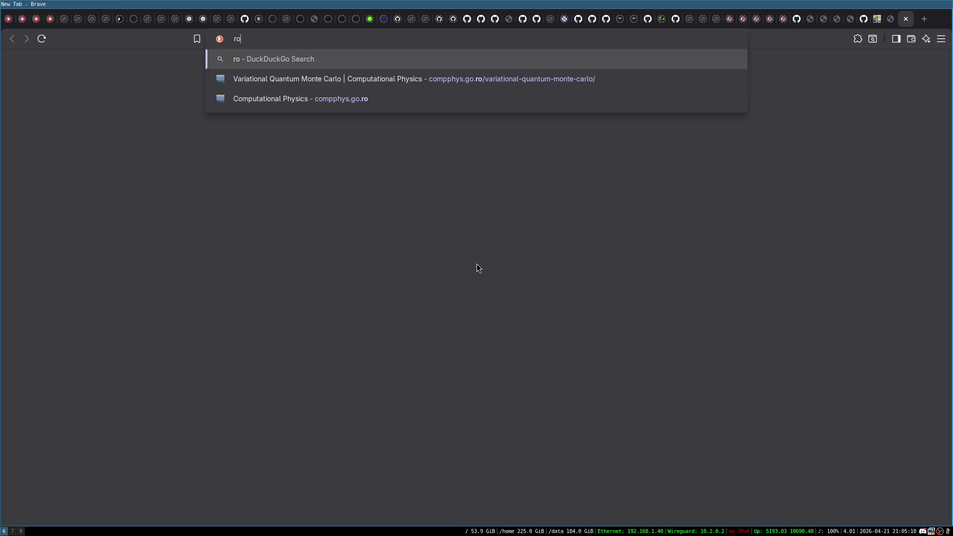
{"action": "type", "text": "bert c seaco"}
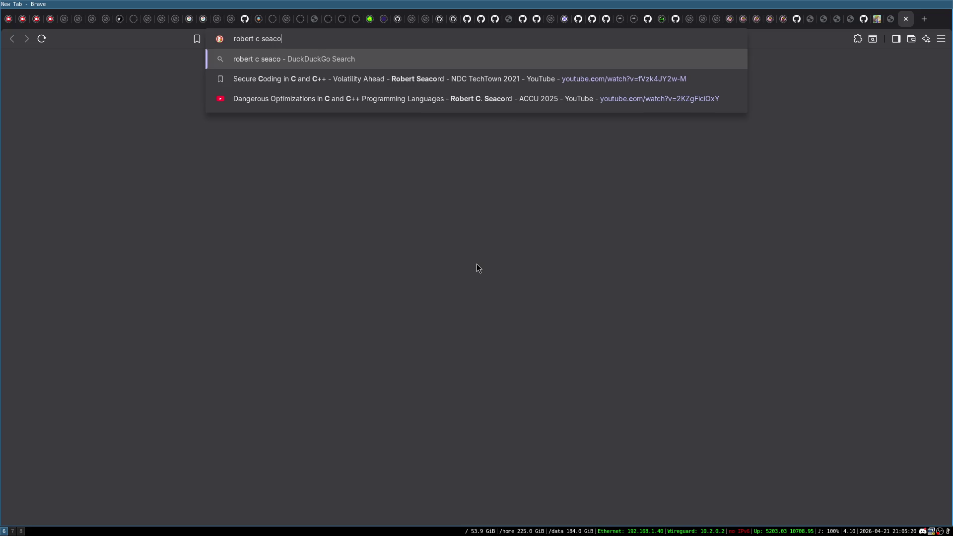
{"action": "type", "text": "rd"}
{"action": "key", "text": "Return"}
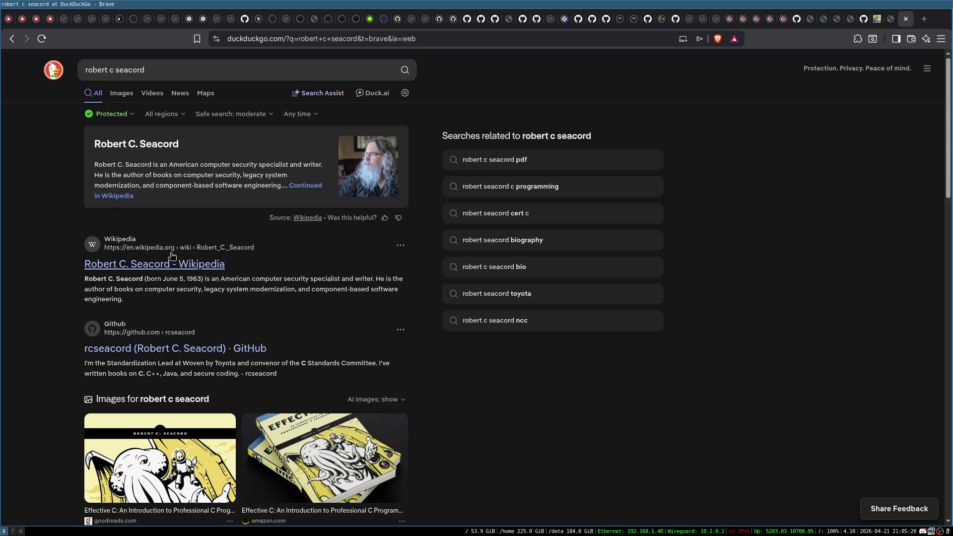
{"action": "scroll", "coordinate": [172, 256], "scroll_direction": "down", "scroll_amount": 5}
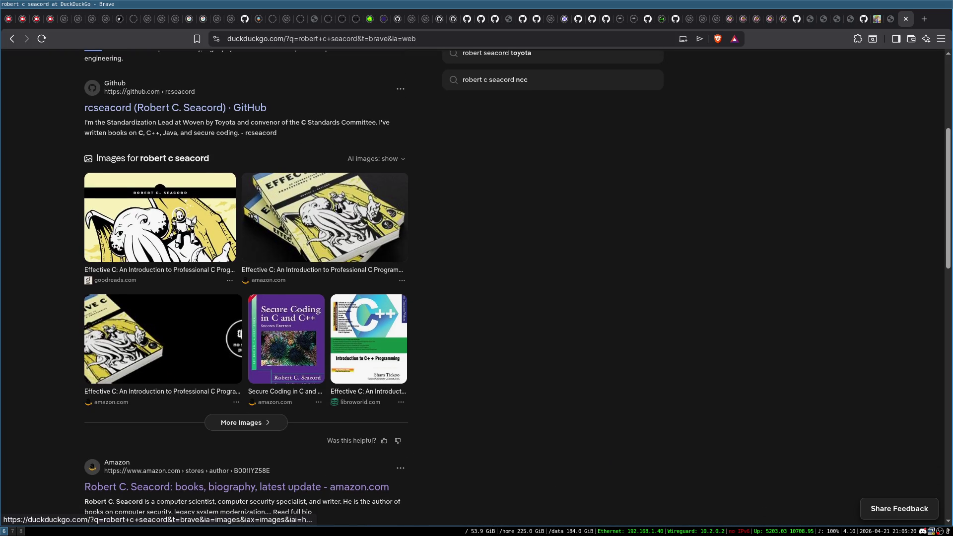
{"action": "scroll", "coordinate": [339, 207], "scroll_direction": "up", "scroll_amount": 1}
{"action": "scroll", "coordinate": [132, 189], "scroll_direction": "down", "scroll_amount": 1}
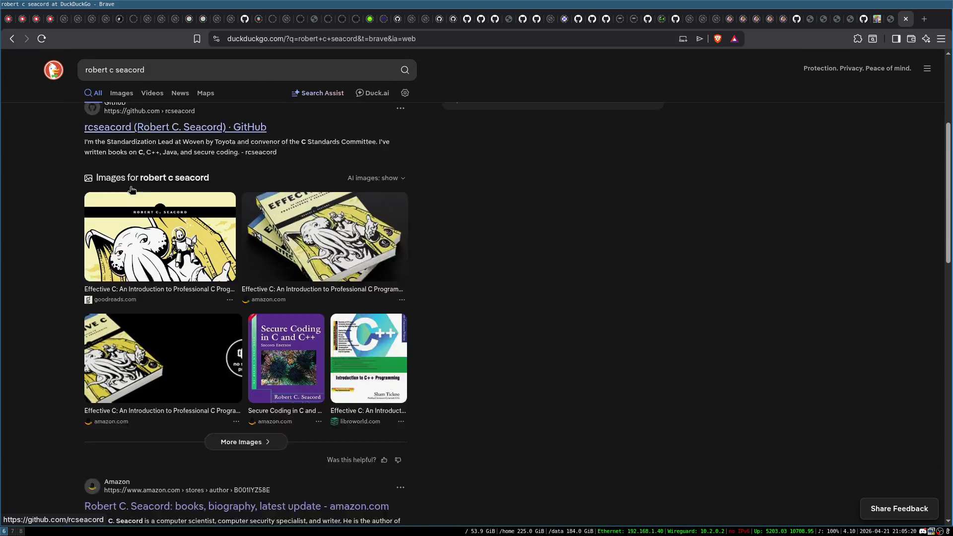
{"action": "scroll", "coordinate": [131, 189], "scroll_direction": "down", "scroll_amount": 4}
{"action": "scroll", "coordinate": [214, 151], "scroll_direction": "up", "scroll_amount": 1}
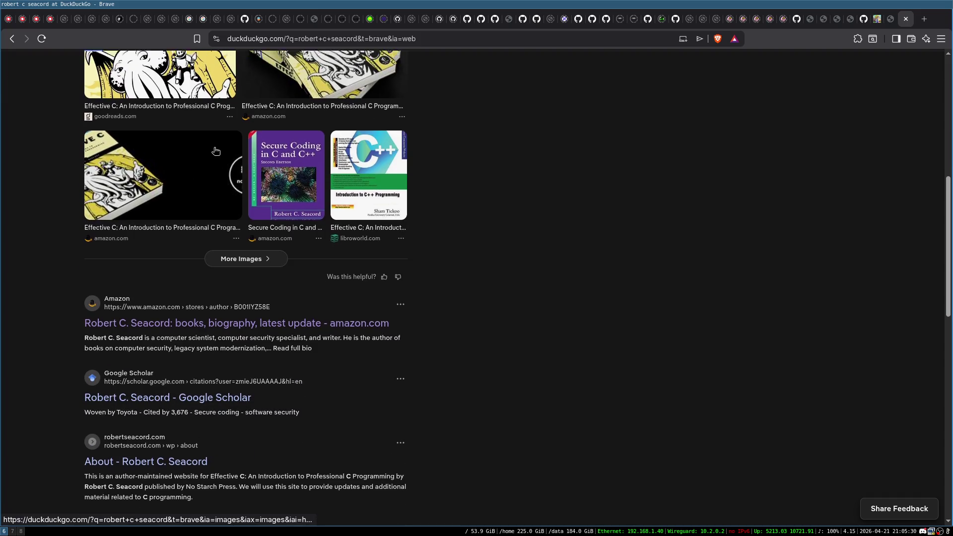
{"action": "scroll", "coordinate": [216, 151], "scroll_direction": "up", "scroll_amount": 1}
{"action": "scroll", "coordinate": [308, 134], "scroll_direction": "up", "scroll_amount": 1}
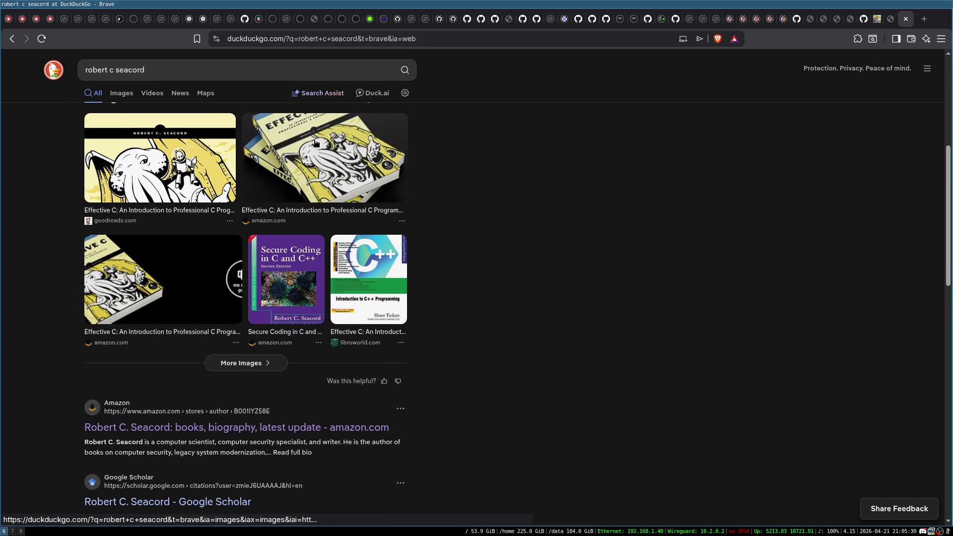
{"action": "left_click", "coordinate": [315, 143]}
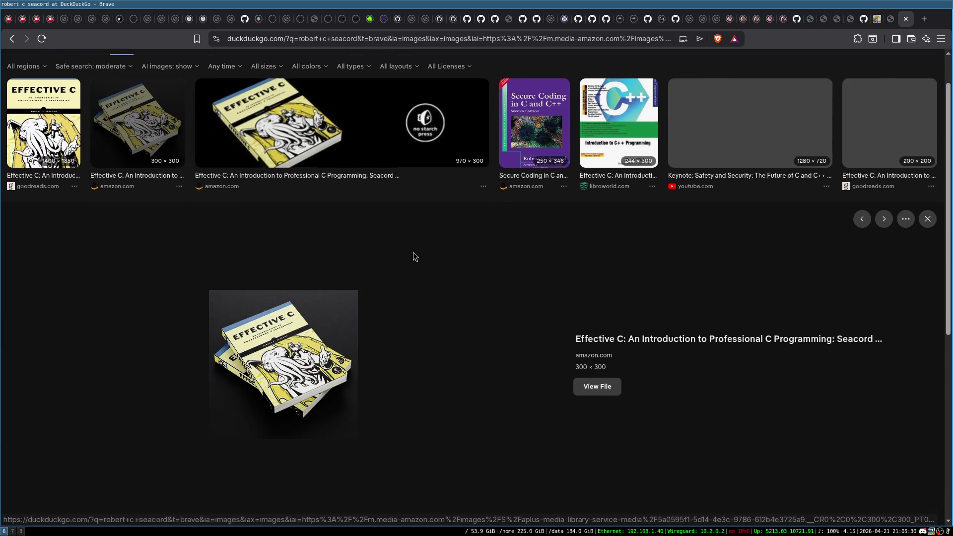
- Preview the Secure Coding in C and C++ and The CERT C Coding Standard covers, then begin editing the query
{"action": "left_click", "coordinate": [531, 152]}
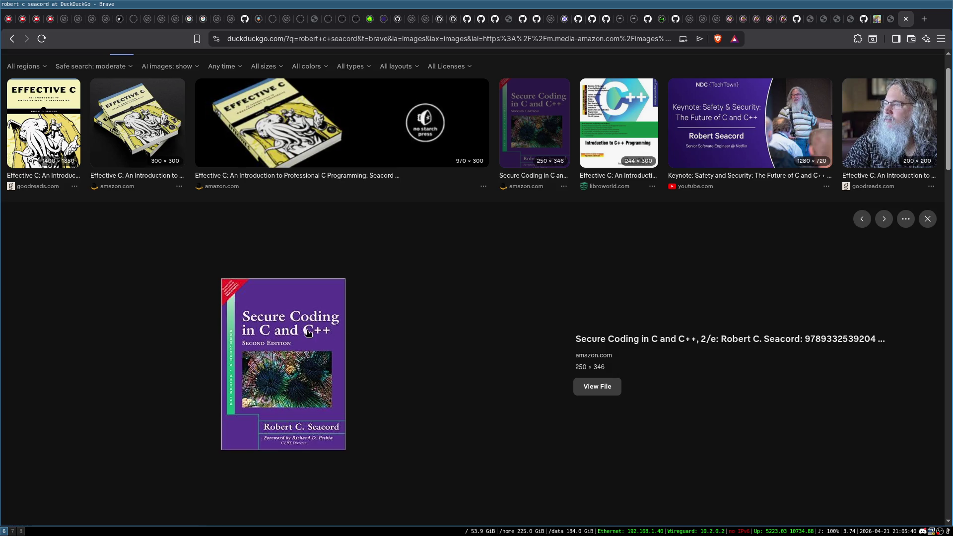
{"action": "scroll", "coordinate": [432, 288], "scroll_direction": "down", "scroll_amount": 6}
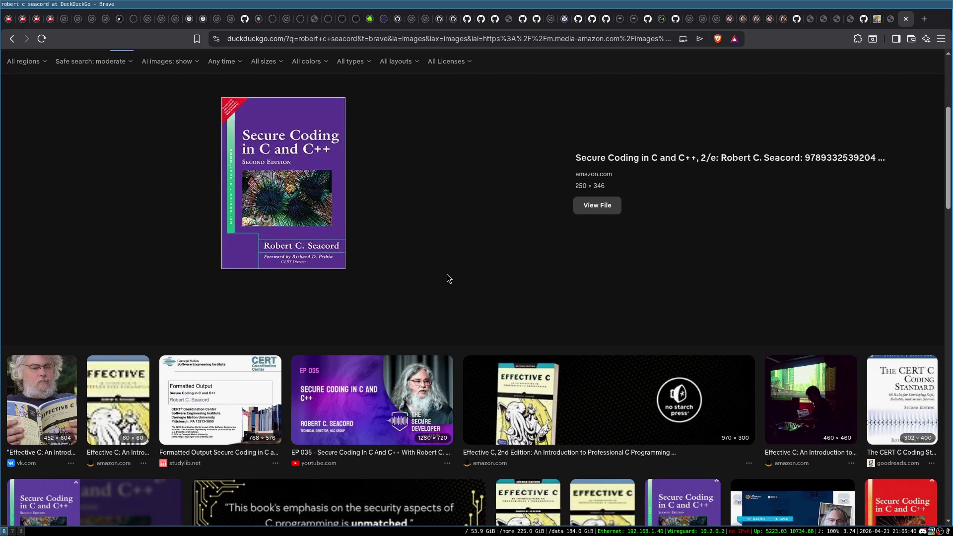
{"action": "left_click", "coordinate": [917, 226]}
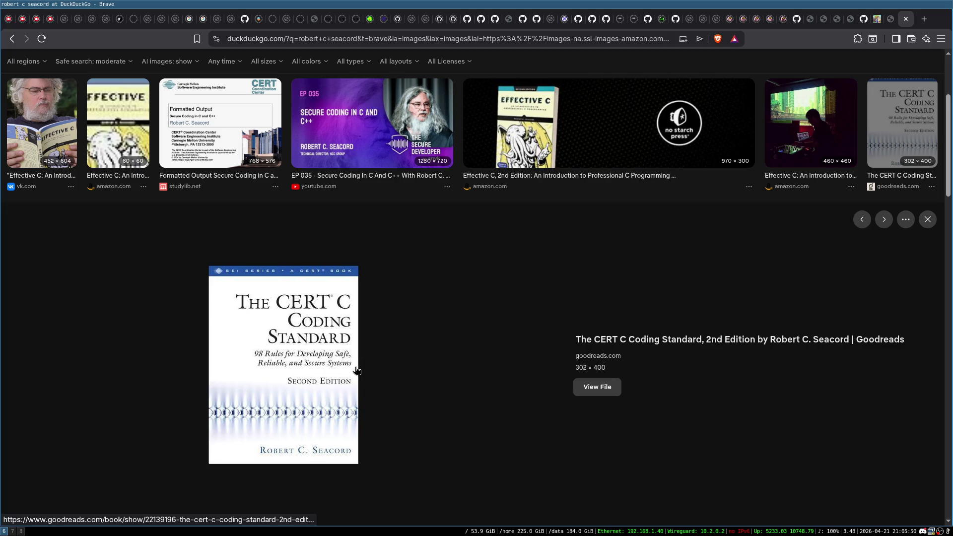
{"action": "scroll", "coordinate": [356, 371], "scroll_direction": "down", "scroll_amount": 5}
{"action": "scroll", "coordinate": [356, 370], "scroll_direction": "up", "scroll_amount": 8}
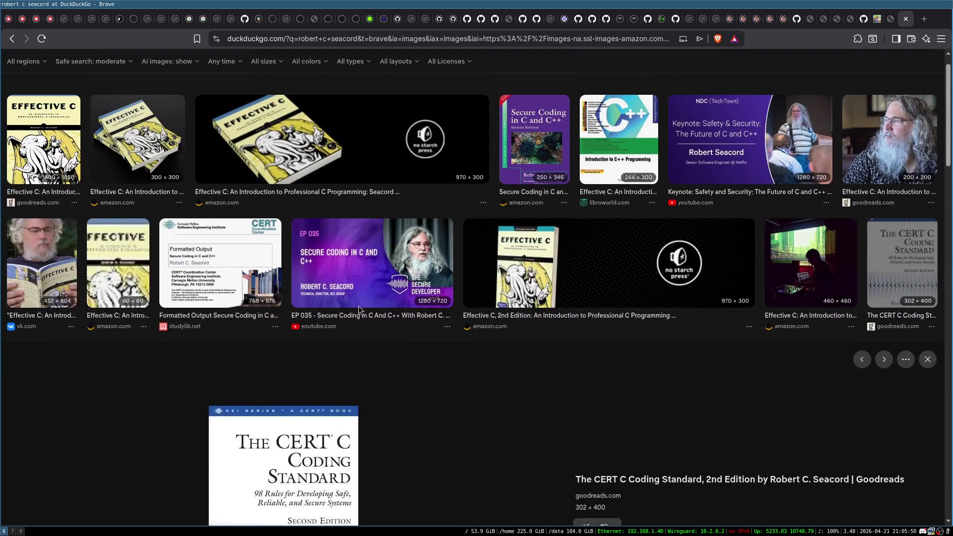
{"action": "left_click", "coordinate": [185, 70]}
{"action": "key", "text": "End"}
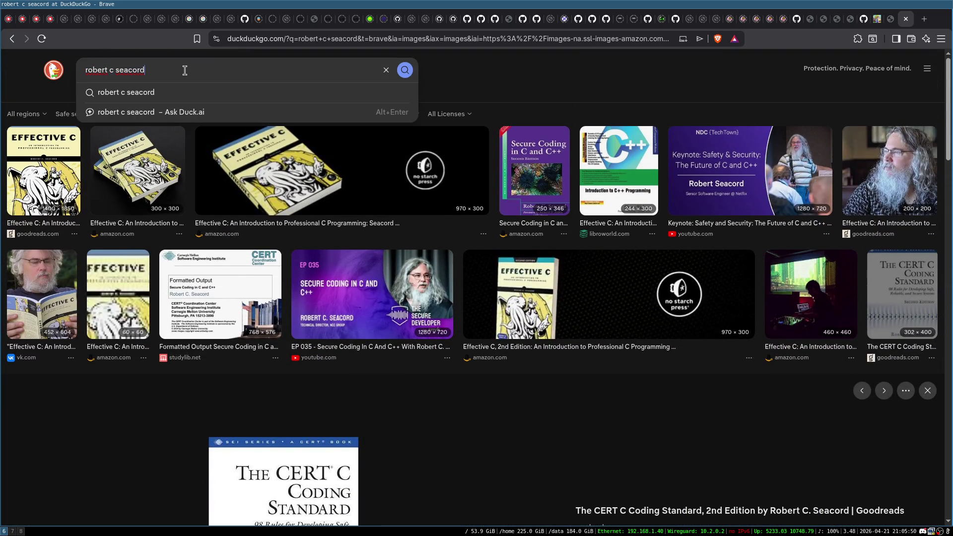
- Replace the author in the query with 'sdgewick' and search using the corrected spelling suggestion
{"action": "key", "text": "ctrl+BackSpace"}
{"action": "key", "text": "ctrl+BackSpace"}
{"action": "type", "text": "sdgewick"}
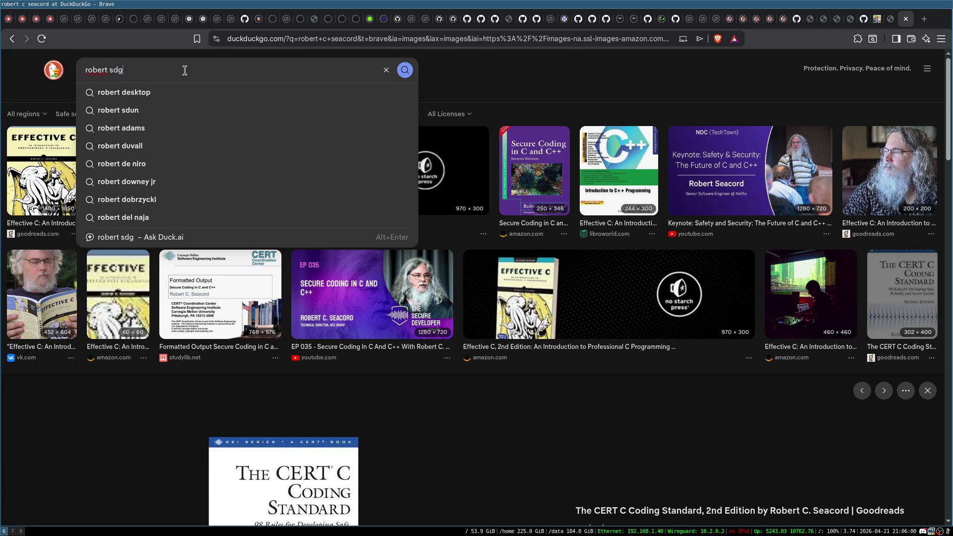
{"action": "key", "text": "Return"}
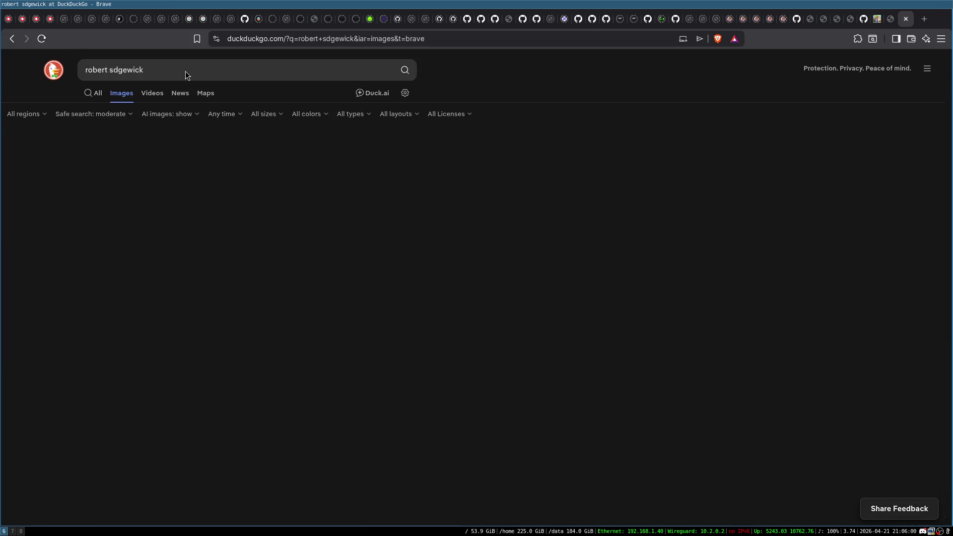
{"action": "left_click", "coordinate": [185, 71]}
{"action": "key", "text": "Down"}
{"action": "key", "text": "Return"}
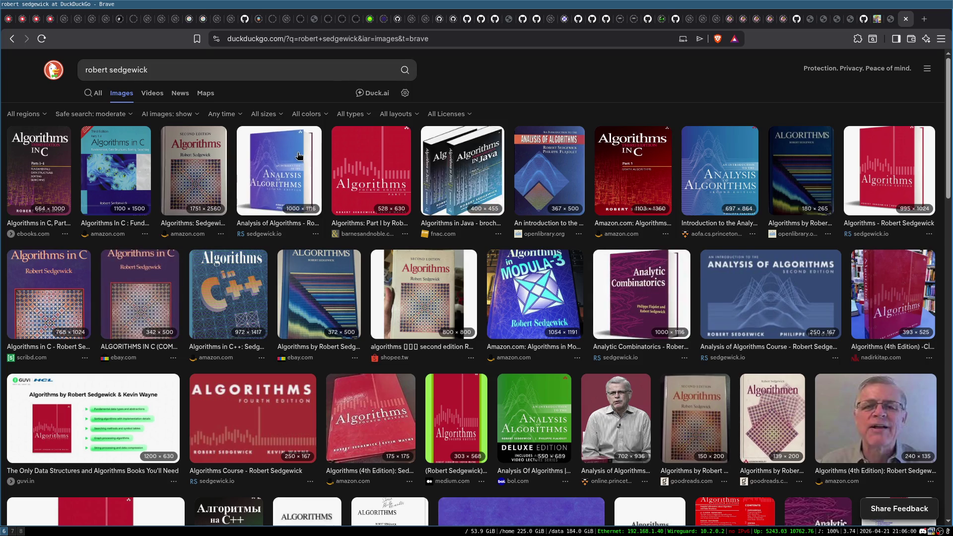
- Preview the Algorithms in C, Parts 1–4 third-edition cover from ebooks.com
{"action": "left_click", "coordinate": [55, 154]}
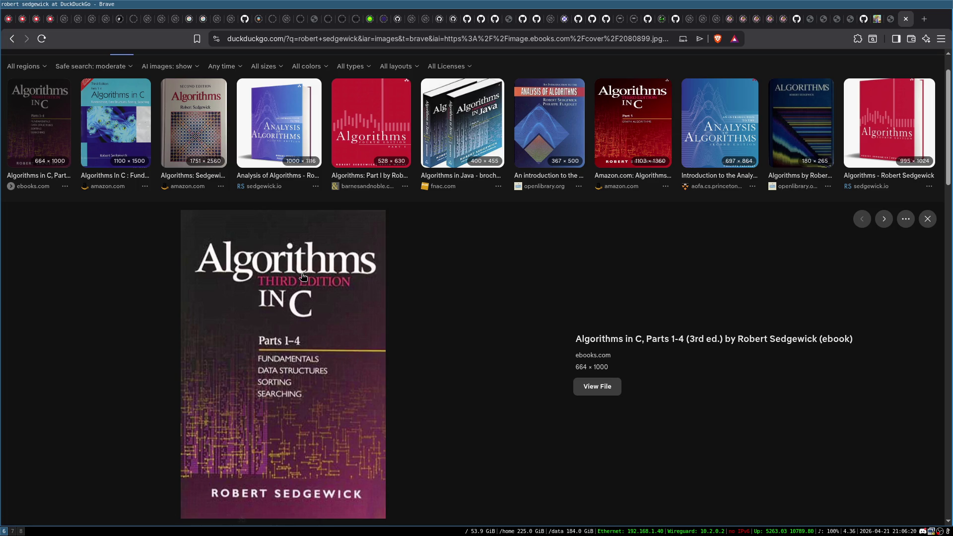
{"action": "scroll", "coordinate": [304, 278], "scroll_direction": "down", "scroll_amount": 5}
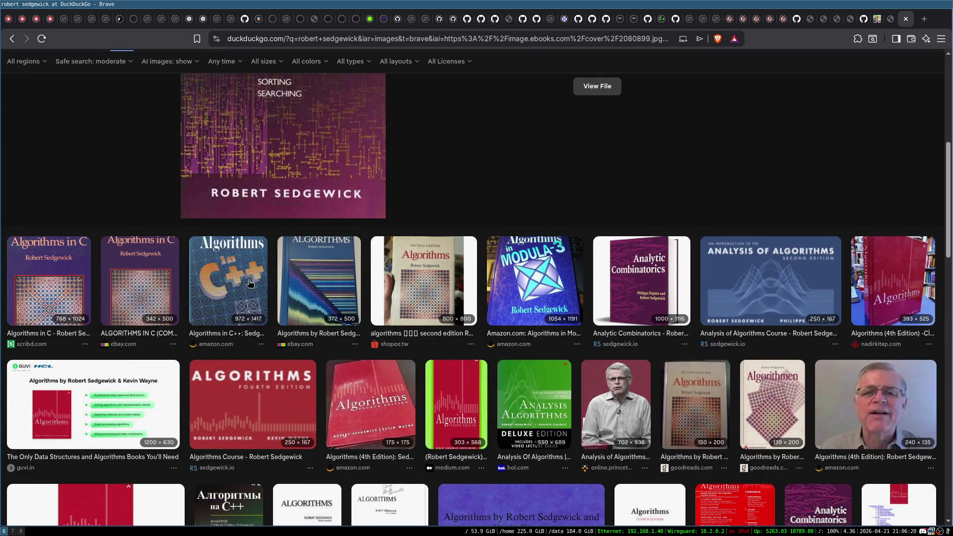
{"action": "scroll", "coordinate": [261, 272], "scroll_direction": "up", "scroll_amount": 6}
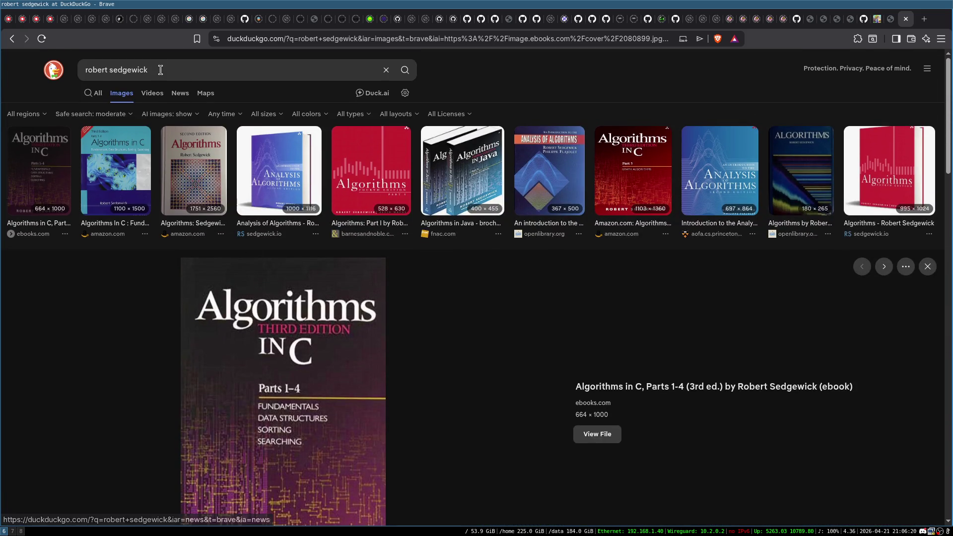
- Run a DuckDuckGo image search for 'numerical in c'
{"action": "left_click", "coordinate": [160, 70]}
{"action": "type", "text": "numerical in c"}
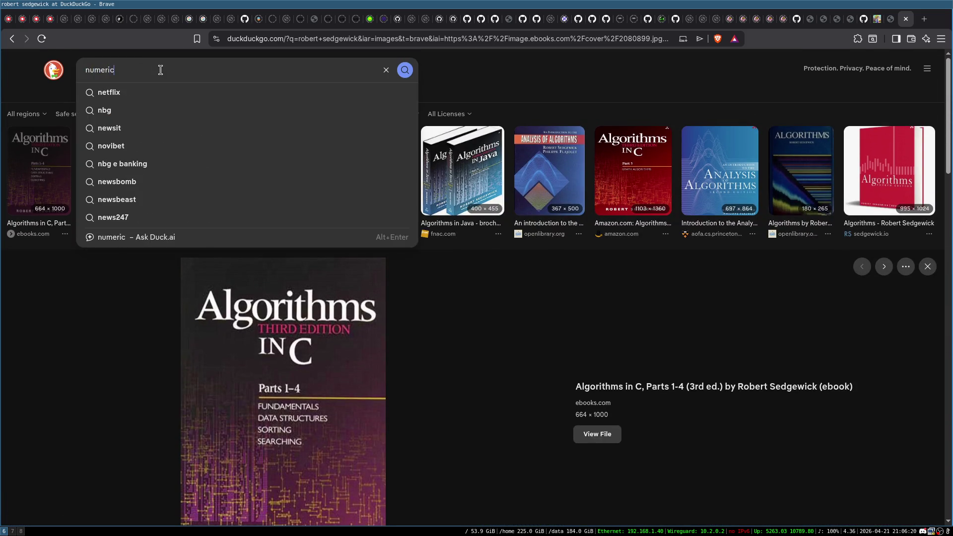
{"action": "key", "text": "Return"}
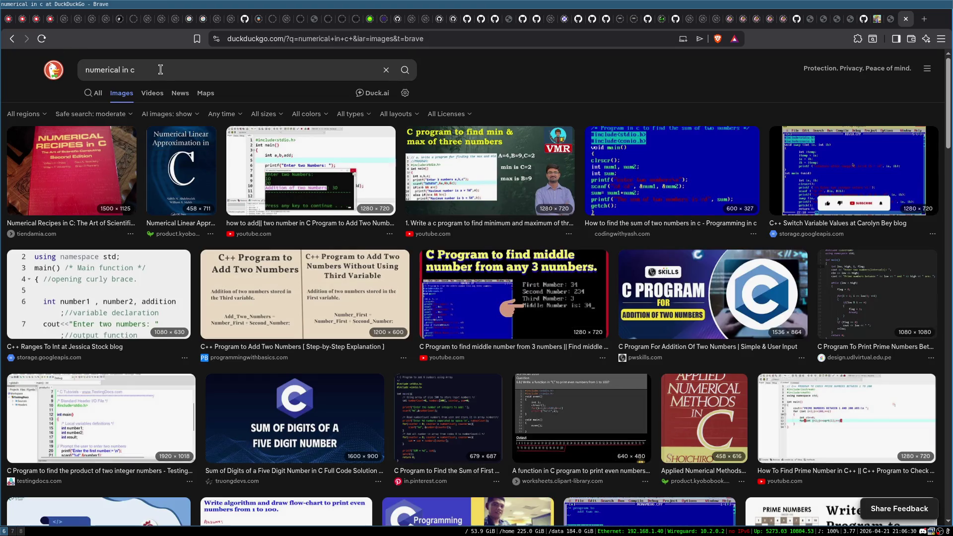
- Examine the Numerical Recipes in C cover, then close it and return to the robert sedgewick results
{"action": "left_click", "coordinate": [37, 145]}
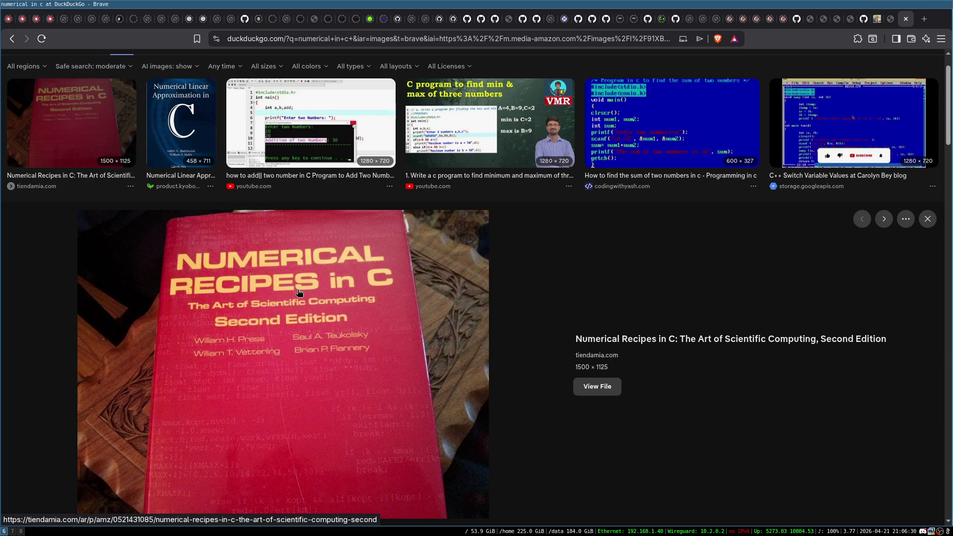
{"action": "scroll", "coordinate": [308, 307], "scroll_direction": "down", "scroll_amount": 7}
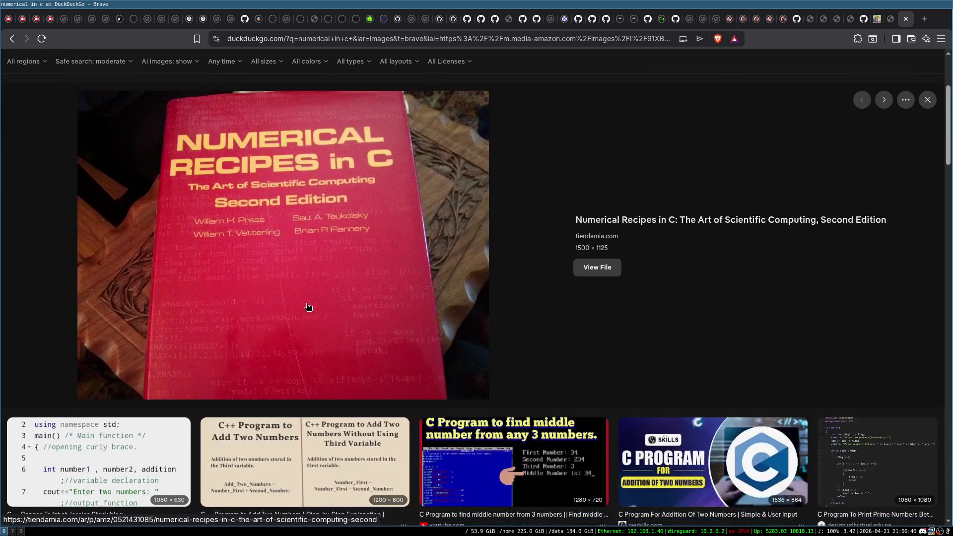
{"action": "scroll", "coordinate": [306, 305], "scroll_direction": "up", "scroll_amount": 3}
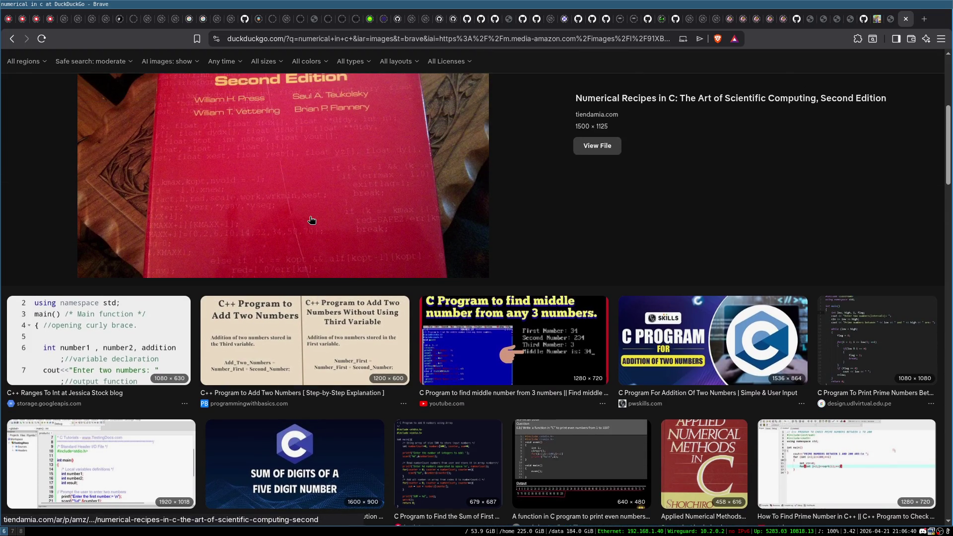
{"action": "scroll", "coordinate": [354, 175], "scroll_direction": "up", "scroll_amount": 5}
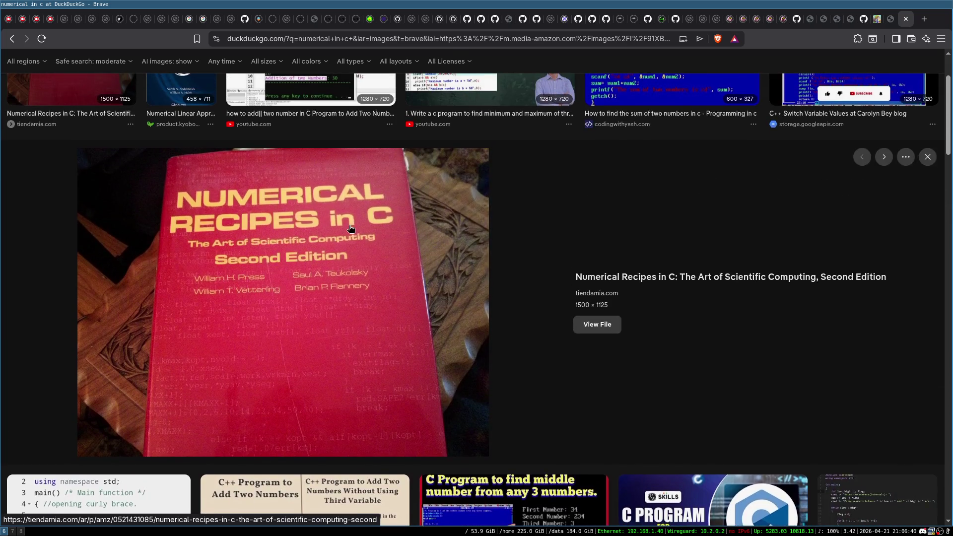
{"action": "scroll", "coordinate": [434, 337], "scroll_direction": "up", "scroll_amount": 1}
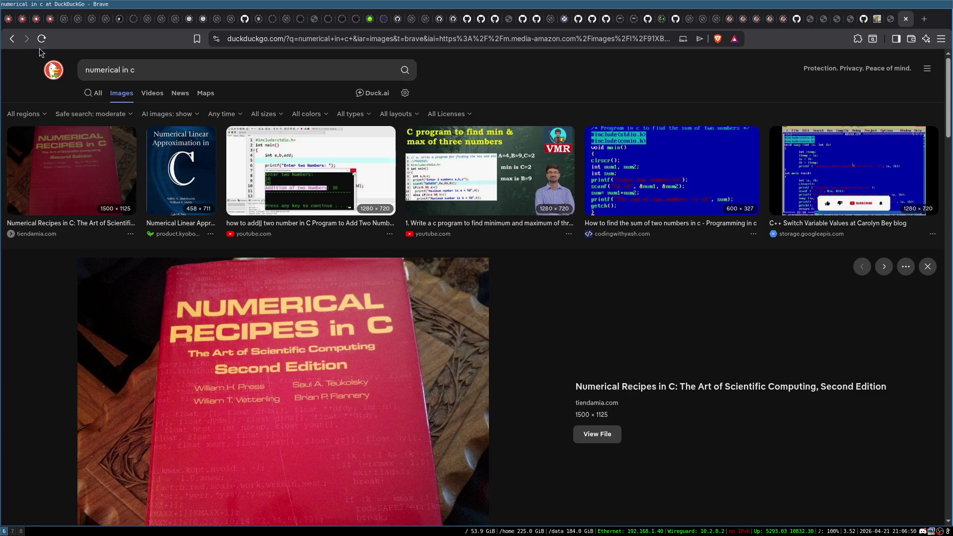
{"action": "left_click", "coordinate": [12, 39]}
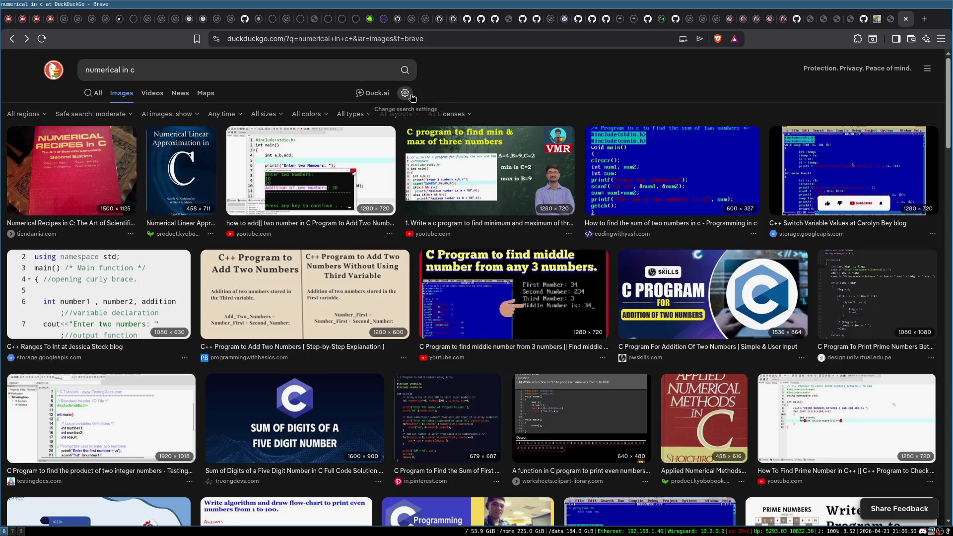
{"action": "left_click", "coordinate": [11, 39]}
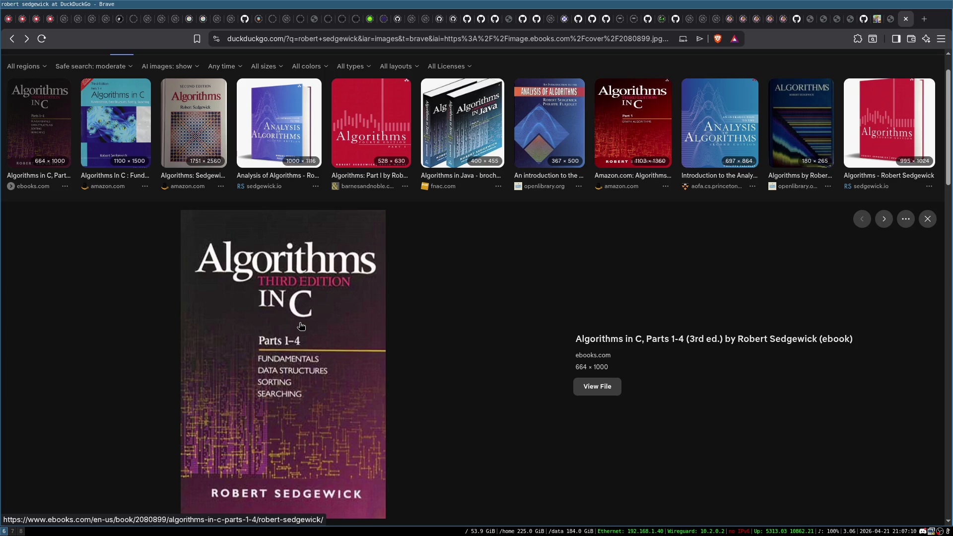
- Close the Algorithms in C preview and the DuckDuckGo tab, returning to The Code Path page
{"action": "scroll", "coordinate": [302, 326], "scroll_direction": "up", "scroll_amount": 2}
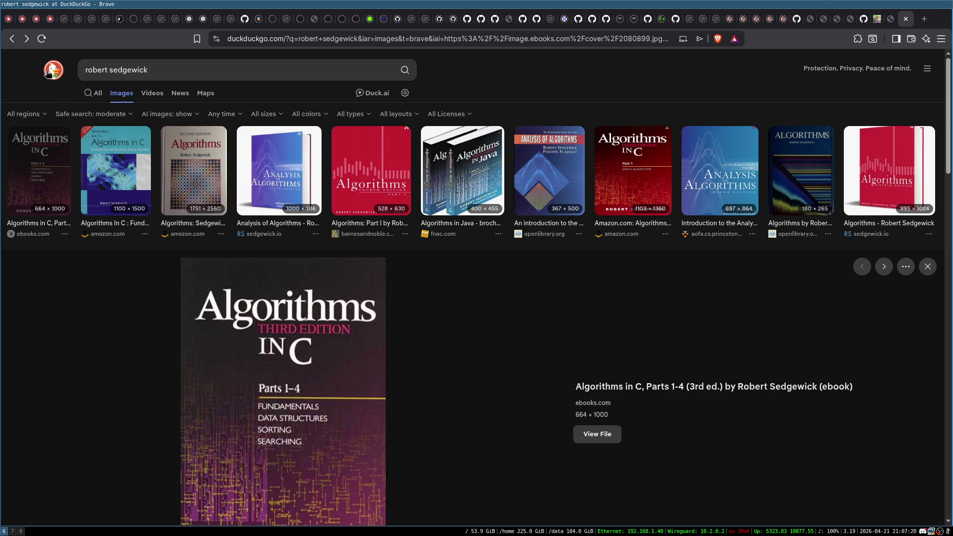
{"action": "left_click", "coordinate": [12, 39]}
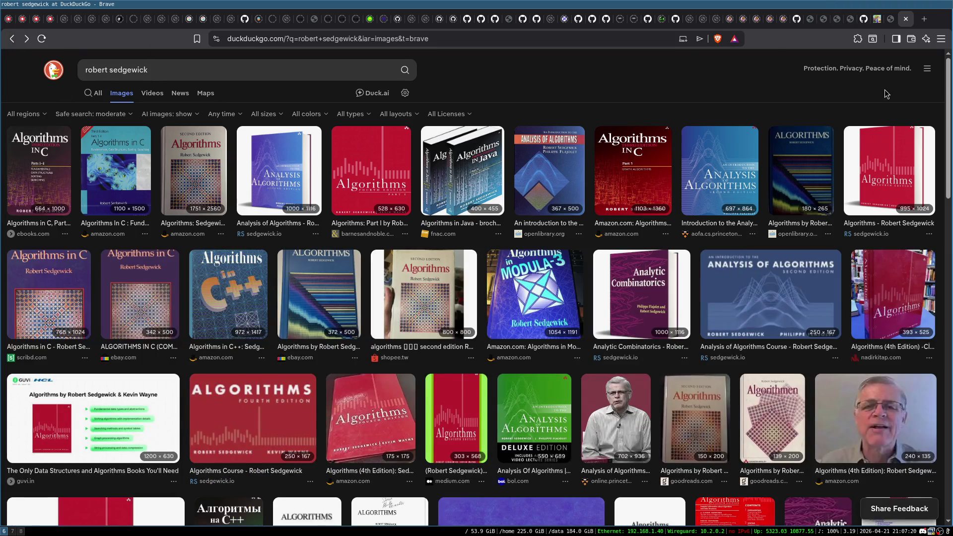
{"action": "left_click", "coordinate": [906, 19]}
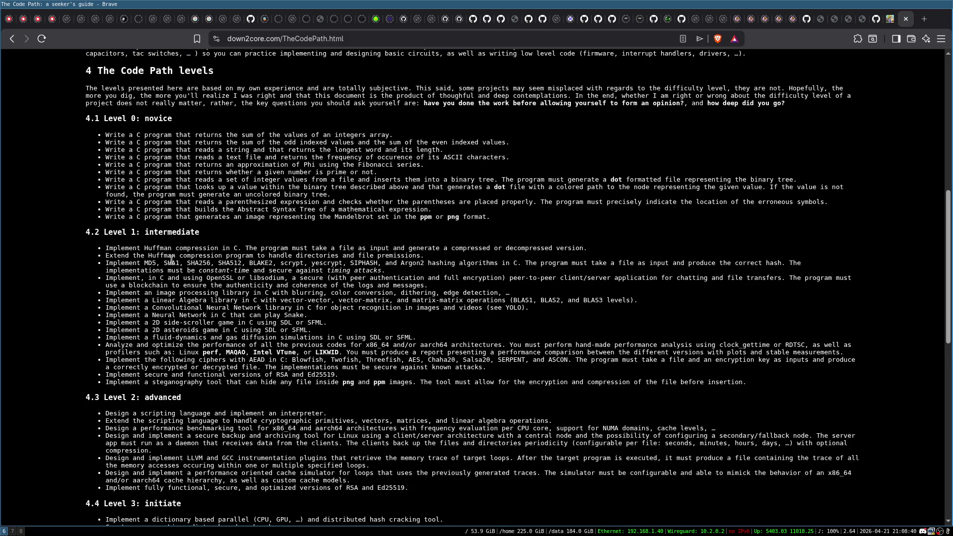
{"action": "scroll", "coordinate": [172, 259], "scroll_direction": "down", "scroll_amount": 3}
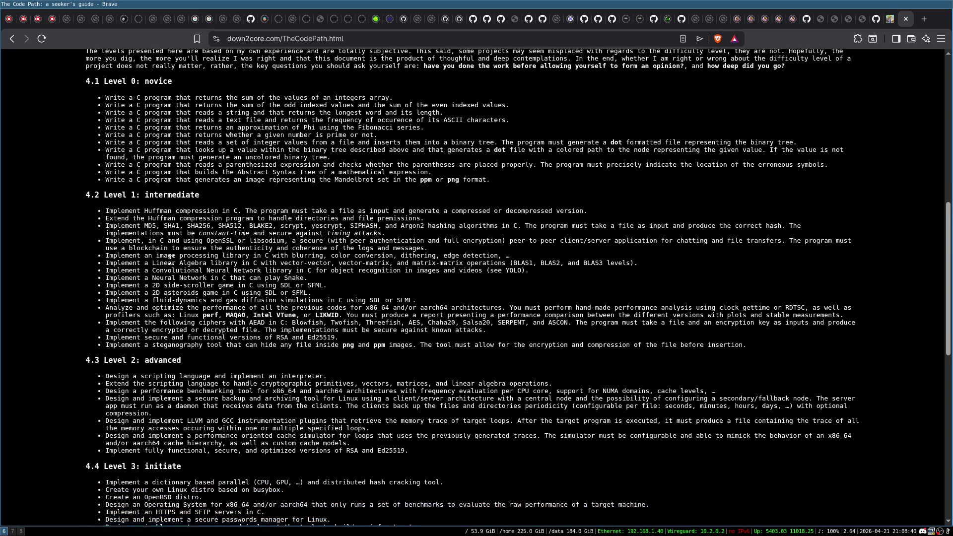
{"action": "scroll", "coordinate": [171, 259], "scroll_direction": "up", "scroll_amount": 2}
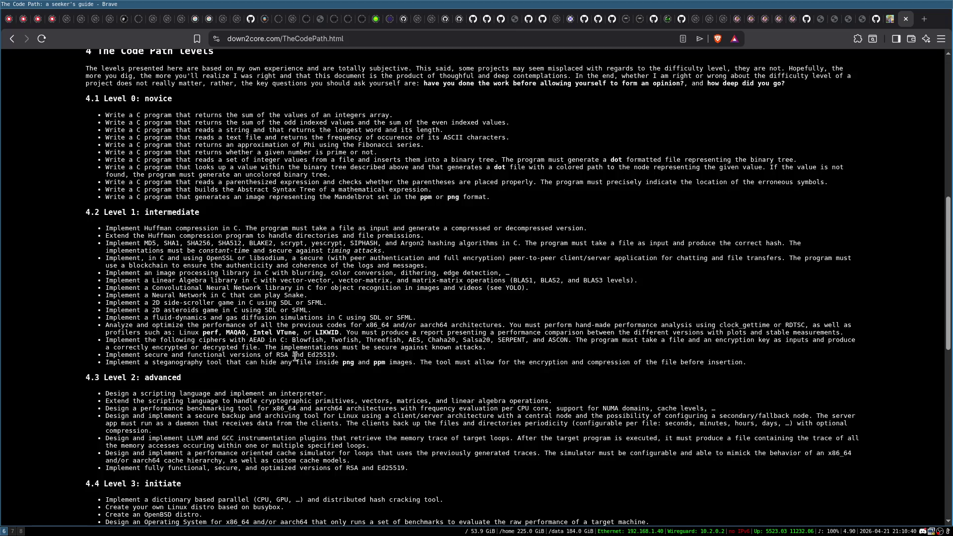
{"action": "triple_click", "coordinate": [144, 354]}
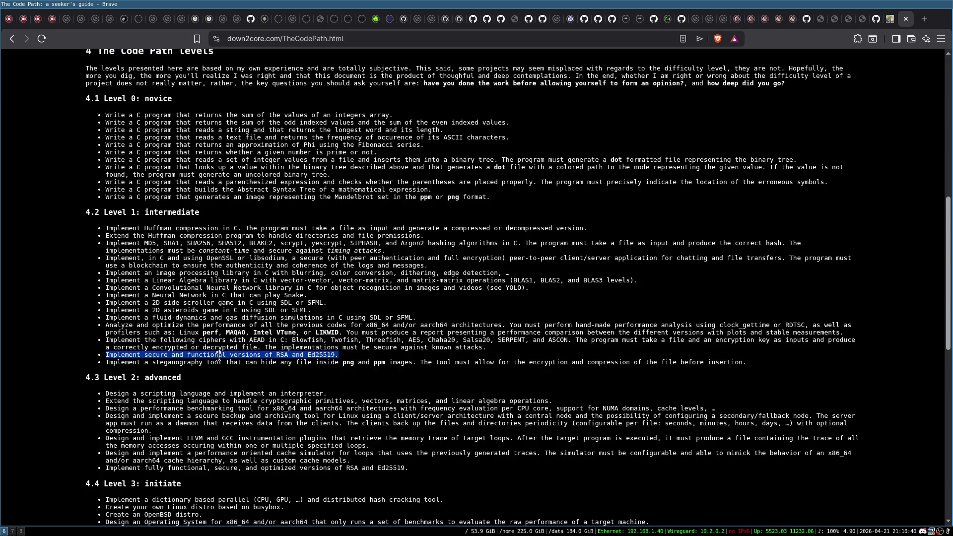
{"action": "triple_click", "coordinate": [218, 357]}
{"action": "left_click", "coordinate": [220, 356]}
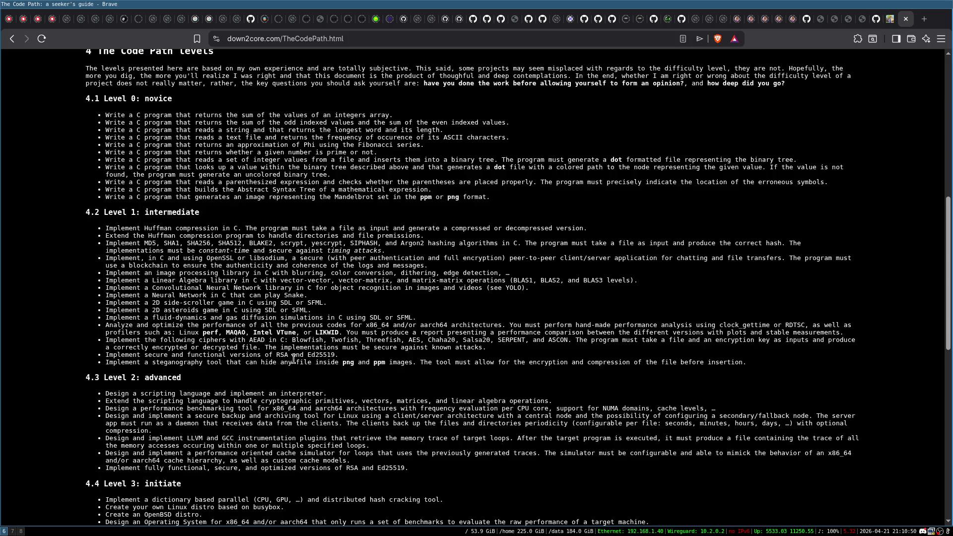
{"action": "triple_click", "coordinate": [334, 356]}
{"action": "left_click", "coordinate": [297, 356]}
{"action": "triple_click", "coordinate": [407, 364]}
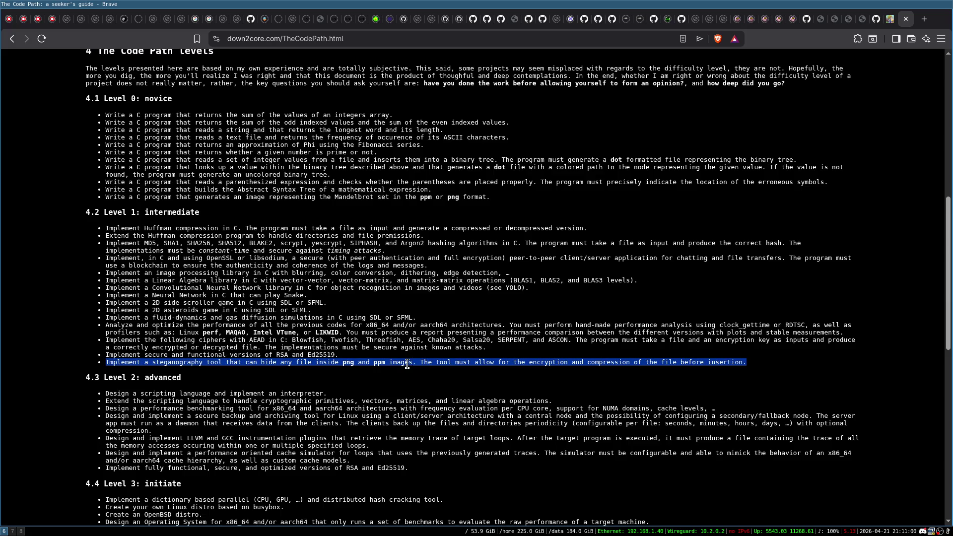
{"action": "left_click", "coordinate": [447, 370]}
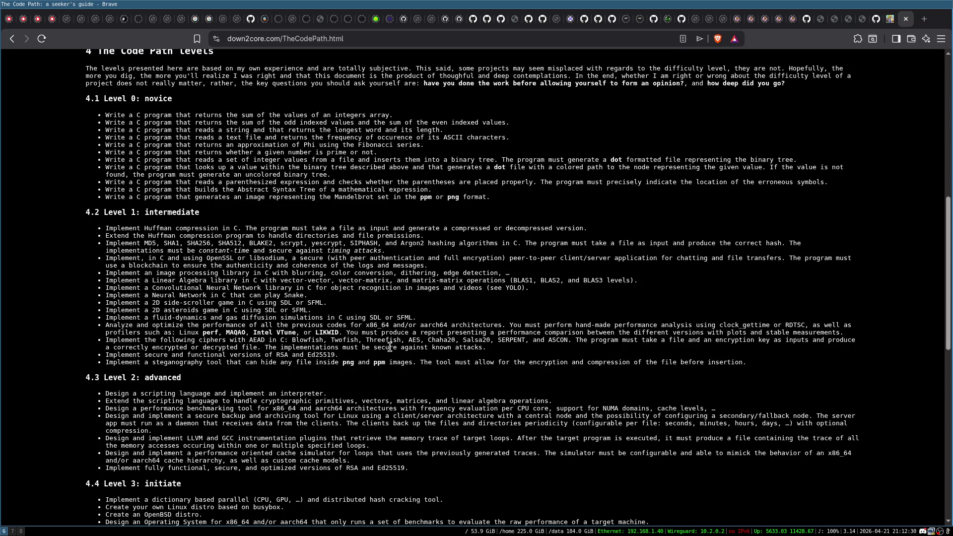
{"action": "scroll", "coordinate": [390, 347], "scroll_direction": "down", "scroll_amount": 3}
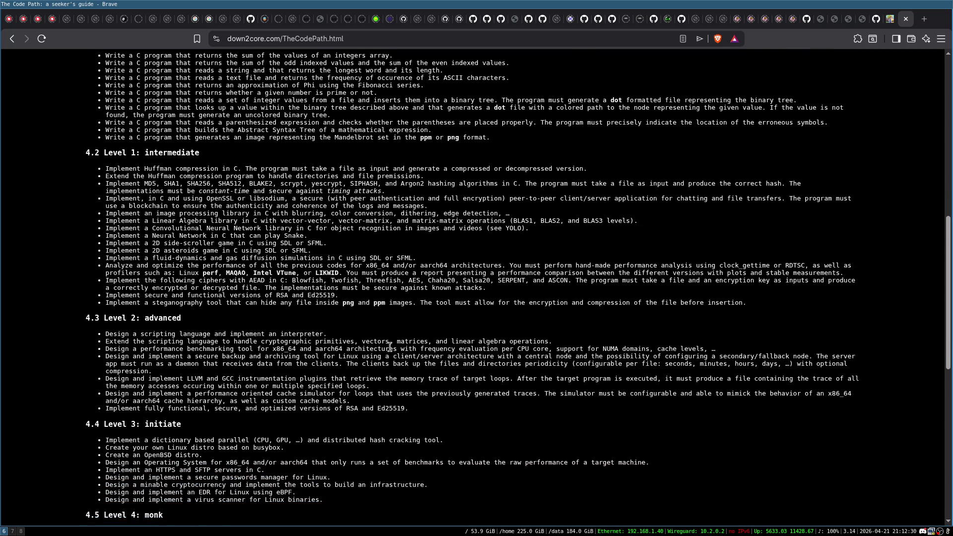
{"action": "triple_click", "coordinate": [317, 301]}
{"action": "left_click", "coordinate": [339, 303]}
{"action": "triple_click", "coordinate": [347, 303]}
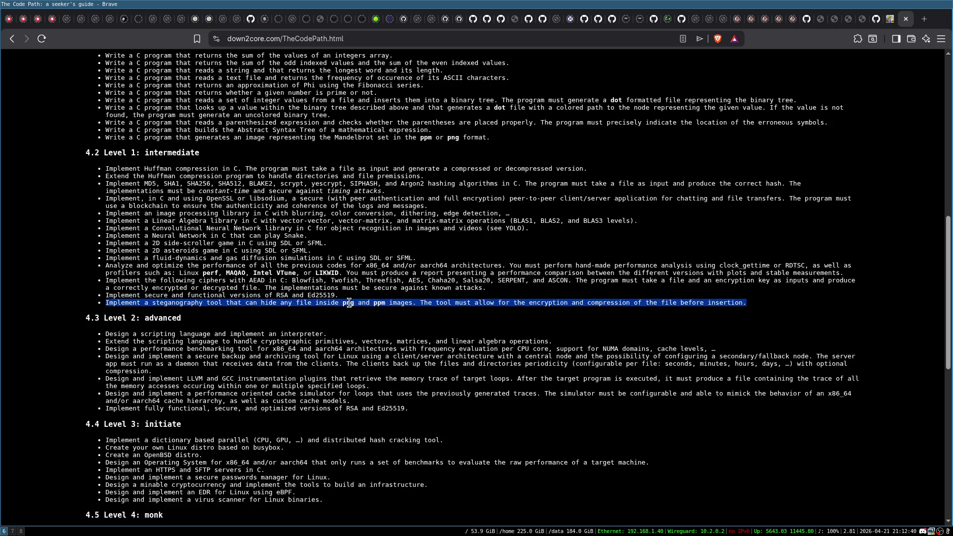
{"action": "left_click", "coordinate": [329, 132]}
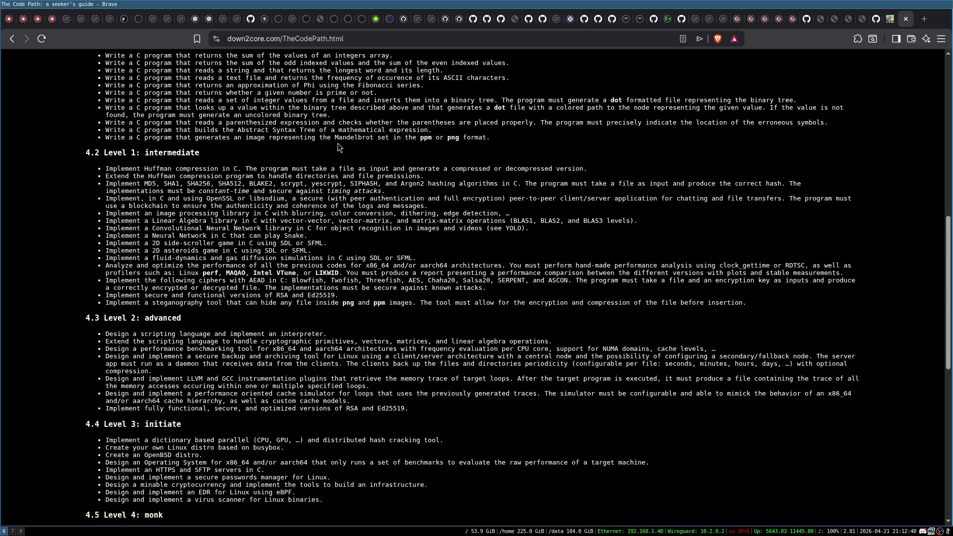
{"action": "triple_click", "coordinate": [336, 138]}
{"action": "left_click", "coordinate": [337, 138]}
{"action": "scroll", "coordinate": [357, 131], "scroll_direction": "up", "scroll_amount": 3}
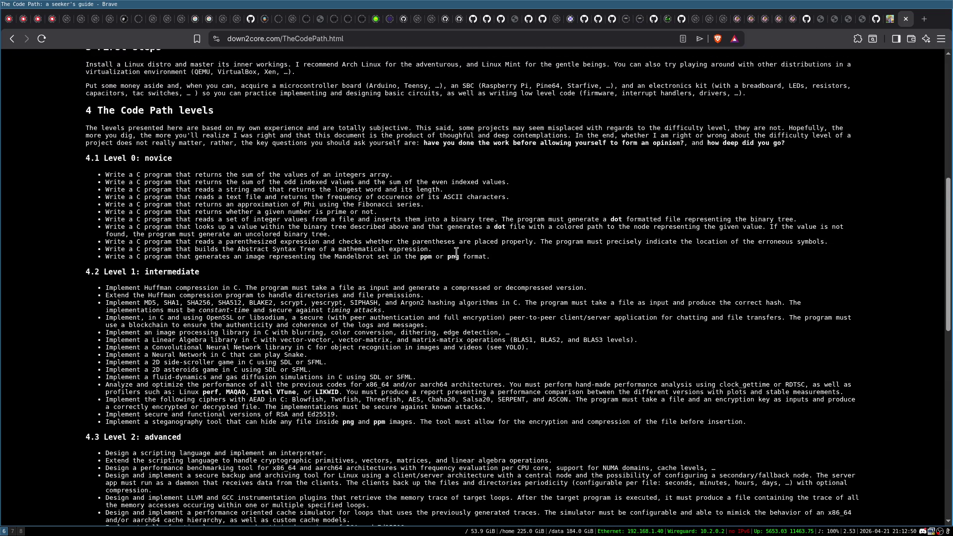
{"action": "double_click", "coordinate": [402, 423]}
{"action": "left_click", "coordinate": [403, 423]}
{"action": "left_click", "coordinate": [405, 423]}
{"action": "scroll", "coordinate": [405, 419], "scroll_direction": "down", "scroll_amount": 3}
{"action": "scroll", "coordinate": [161, 214], "scroll_direction": "down", "scroll_amount": 1}
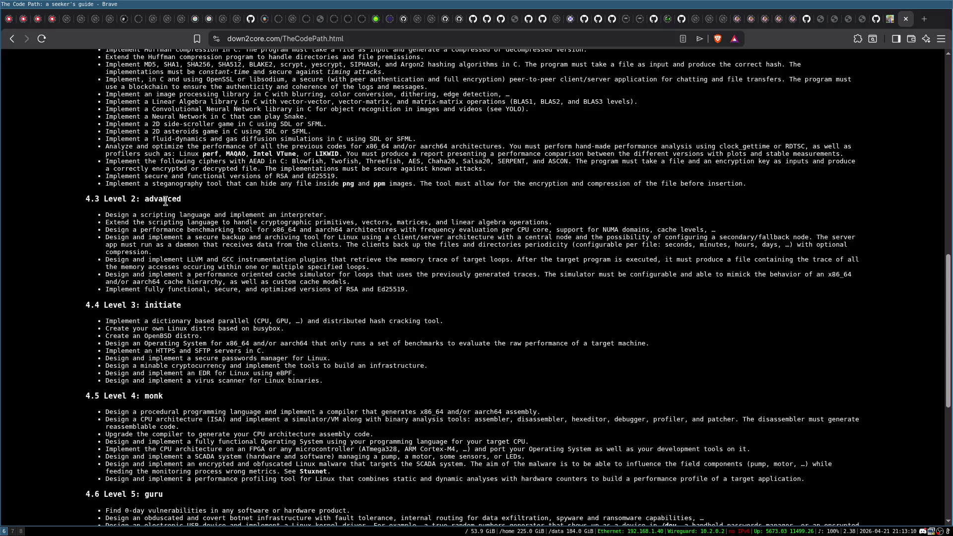
{"action": "scroll", "coordinate": [227, 259], "scroll_direction": "up", "scroll_amount": 3}
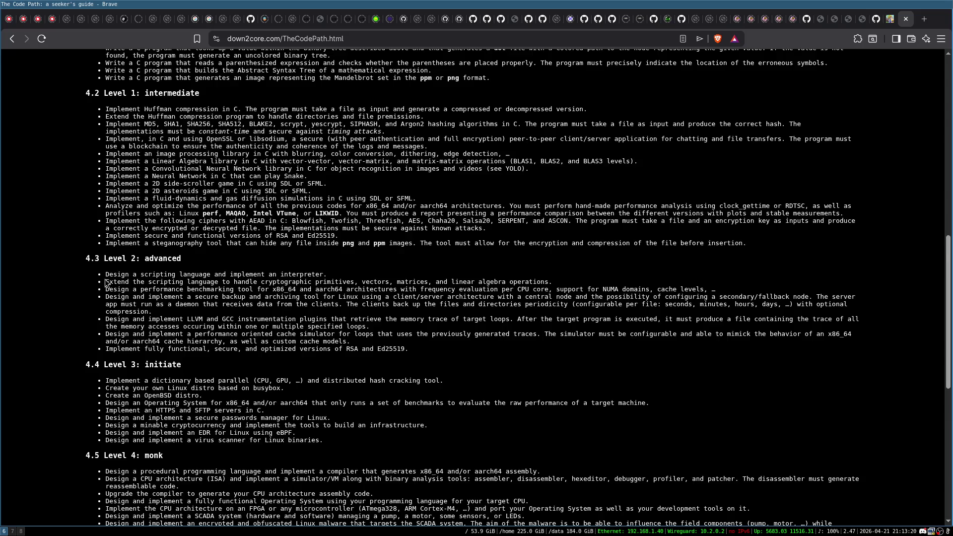
{"action": "mouse_move", "coordinate": [106, 274]}
{"action": "left_mouse_down"}
{"action": "mouse_move", "coordinate": [217, 292]}
{"action": "mouse_move", "coordinate": [384, 346]}
{"action": "left_mouse_up"}
{"action": "left_click", "coordinate": [384, 346]}
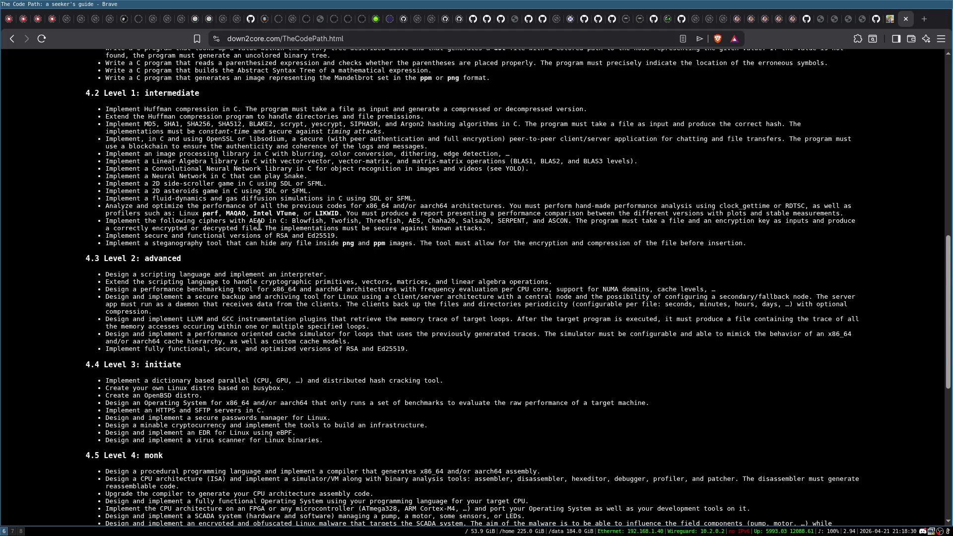
- Scroll the notes and highlight 'language', 'vectors' and the performance benchmarking tool bullet
{"action": "scroll", "coordinate": [260, 225], "scroll_direction": "down", "scroll_amount": 1}
{"action": "scroll", "coordinate": [239, 238], "scroll_direction": "up", "scroll_amount": 3}
{"action": "scroll", "coordinate": [185, 265], "scroll_direction": "down", "scroll_amount": 2}
{"action": "double_click", "coordinate": [183, 276]}
{"action": "left_click", "coordinate": [247, 276]}
{"action": "double_click", "coordinate": [381, 282]}
{"action": "left_click", "coordinate": [373, 279]}
{"action": "triple_click", "coordinate": [305, 288]}
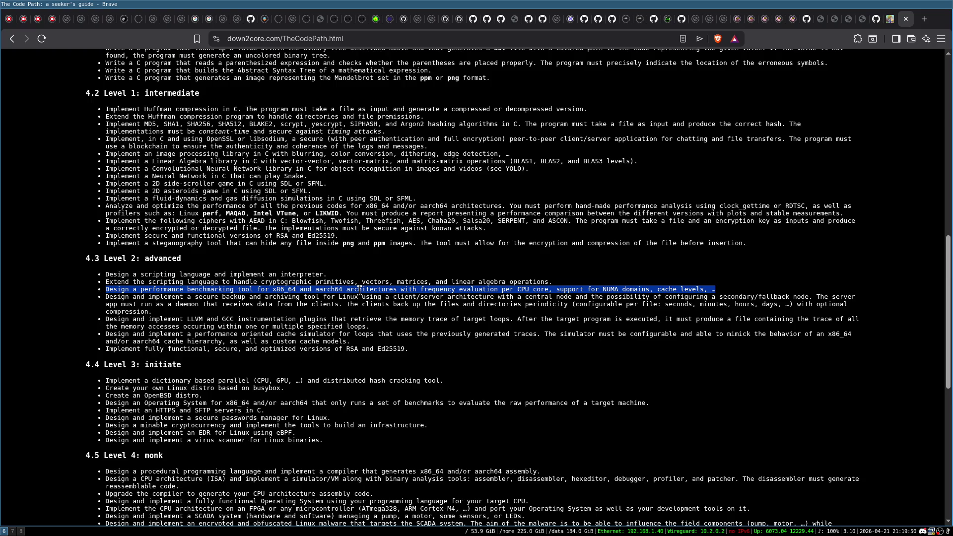
{"action": "left_click", "coordinate": [360, 291]}
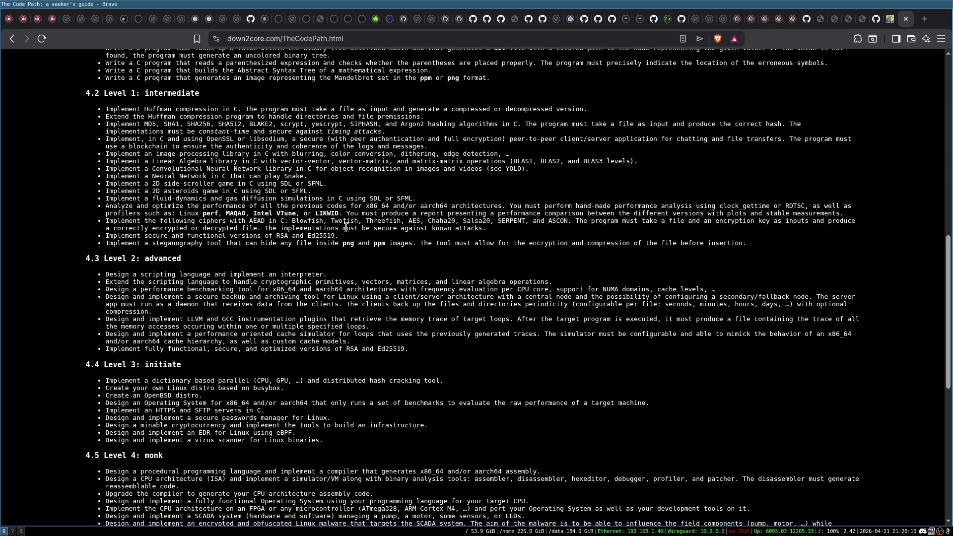
- Repeatedly highlight the secure backup and archiving tool bullet, including the word 'server'
{"action": "scroll", "coordinate": [347, 228], "scroll_direction": "down", "scroll_amount": 2}
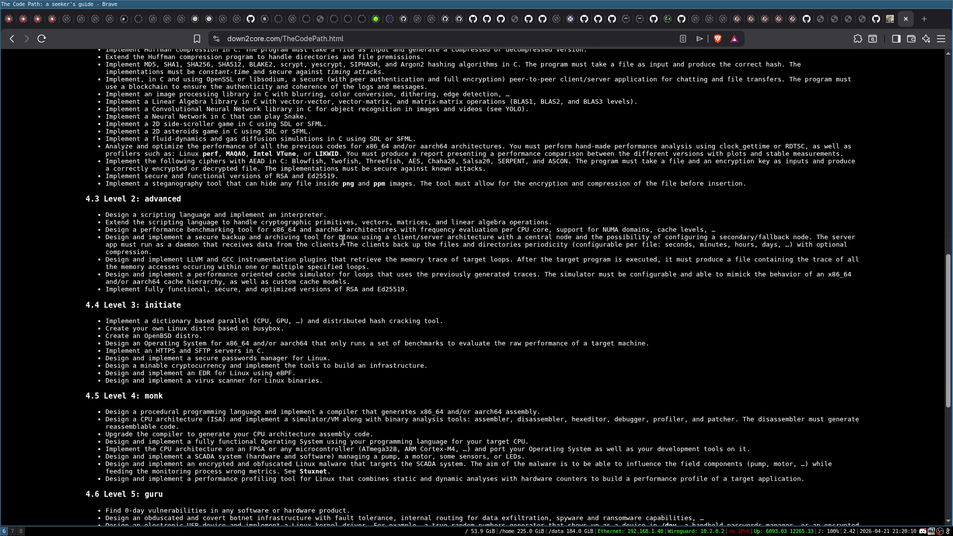
{"action": "triple_click", "coordinate": [401, 239]}
{"action": "left_click", "coordinate": [437, 239]}
{"action": "triple_click", "coordinate": [147, 244]}
{"action": "left_click", "coordinate": [158, 246]}
{"action": "double_click", "coordinate": [432, 237]}
{"action": "left_click", "coordinate": [432, 237]}
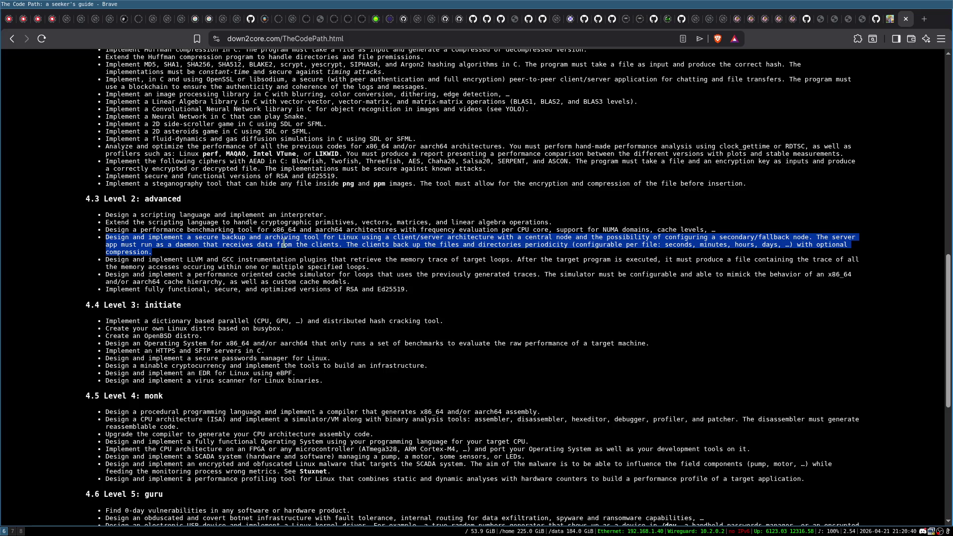
{"action": "left_click", "coordinate": [171, 247]}
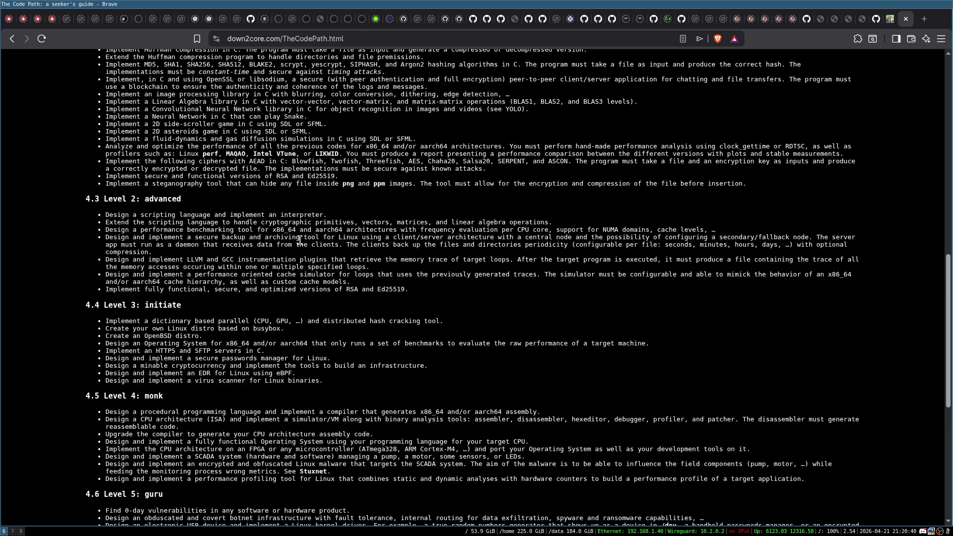
{"action": "triple_click", "coordinate": [252, 237]}
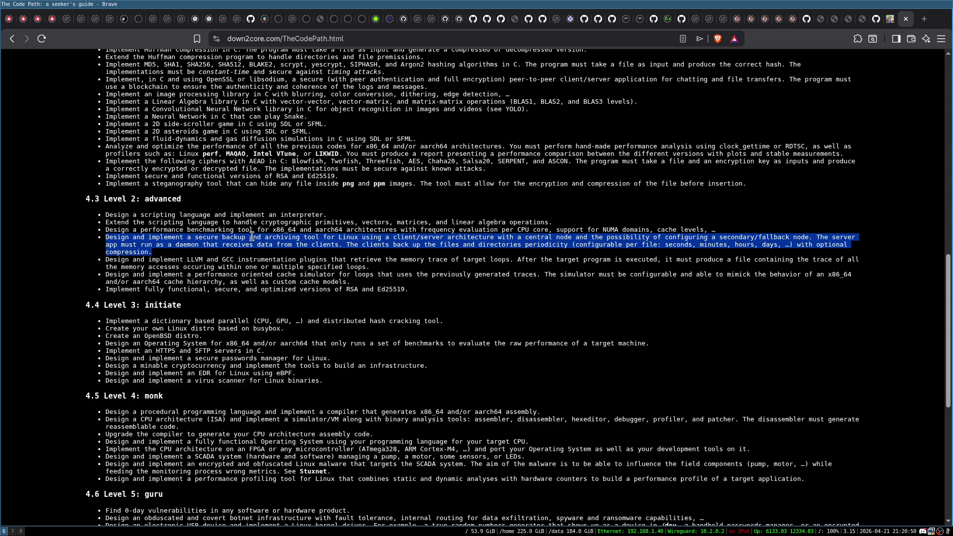
{"action": "left_click", "coordinate": [201, 240]}
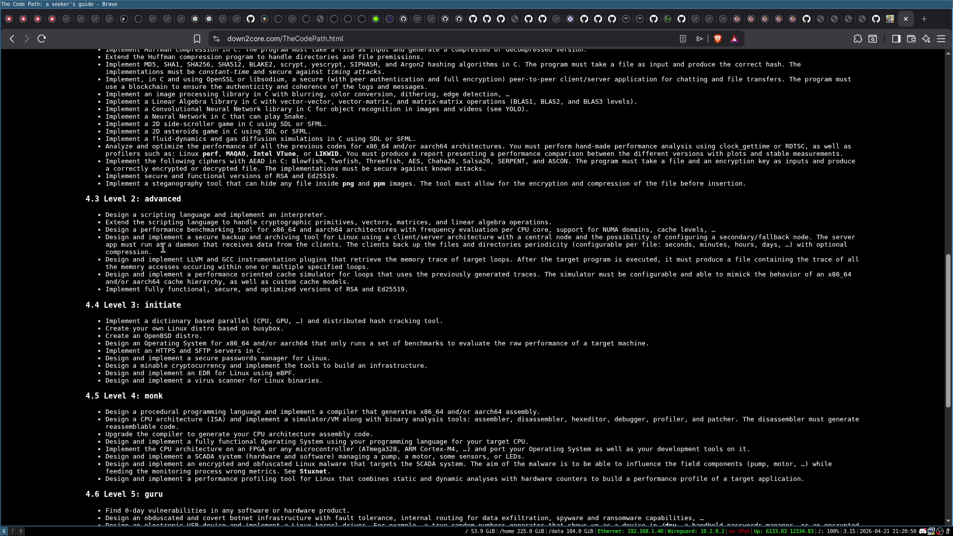
{"action": "triple_click", "coordinate": [139, 238]}
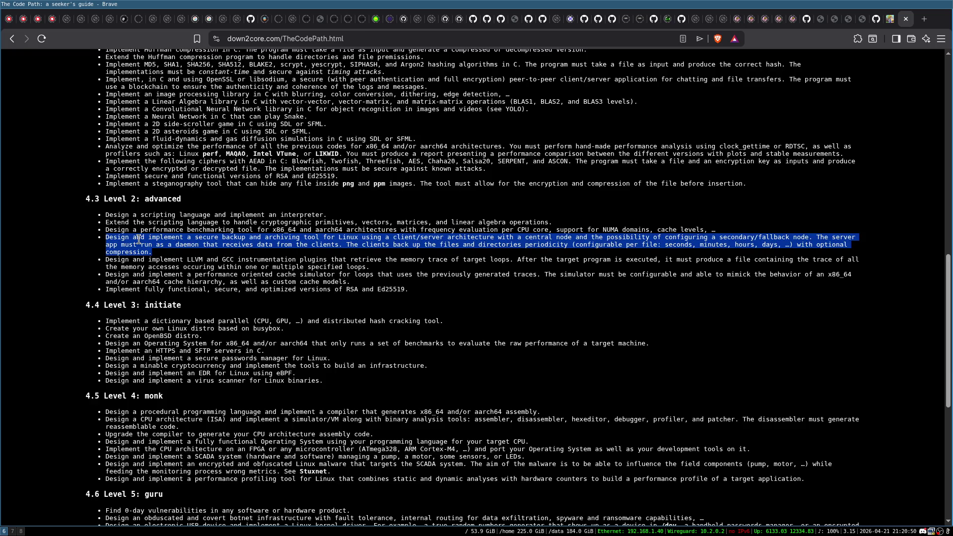
{"action": "left_click", "coordinate": [155, 239]}
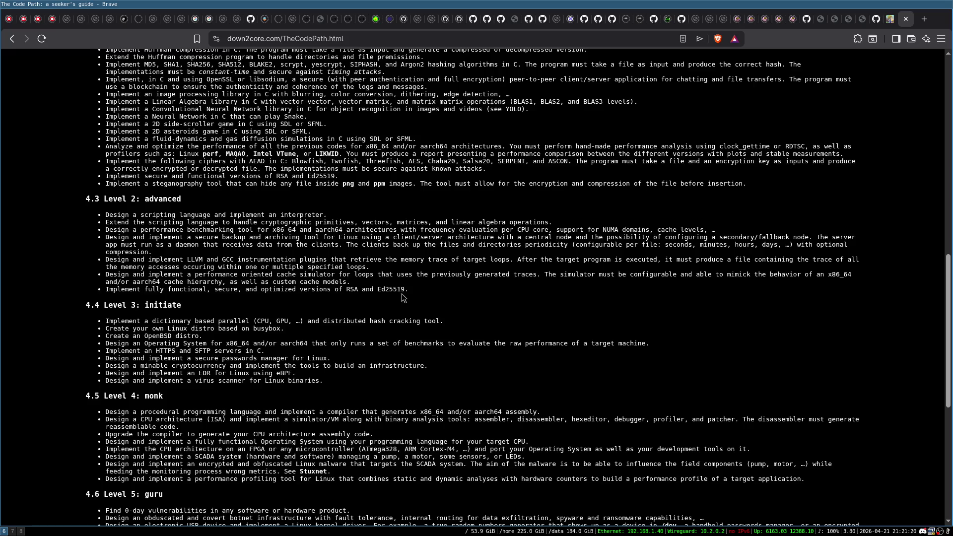
- Highlight the RSA and Ed25519 lines and the individual words 'RSA' and 'Ed25519'
{"action": "triple_click", "coordinate": [174, 178]}
{"action": "left_click", "coordinate": [141, 185]}
{"action": "triple_click", "coordinate": [272, 177]}
{"action": "left_click", "coordinate": [298, 271]}
{"action": "triple_click", "coordinate": [323, 290]}
{"action": "left_click", "coordinate": [325, 287]}
{"action": "triple_click", "coordinate": [240, 289]}
{"action": "left_click", "coordinate": [332, 289]}
{"action": "triple_click", "coordinate": [273, 177]}
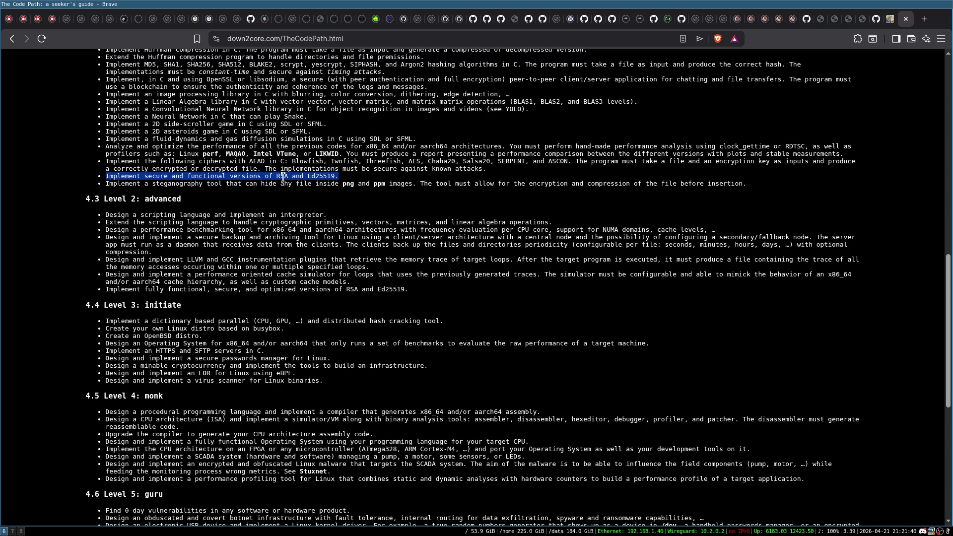
{"action": "left_click", "coordinate": [274, 178]}
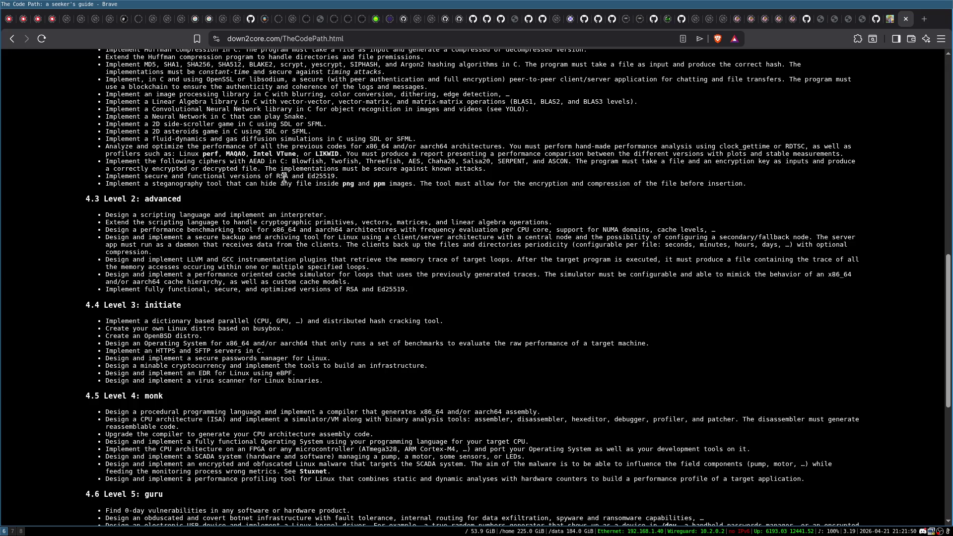
{"action": "scroll", "coordinate": [305, 197], "scroll_direction": "up", "scroll_amount": 2}
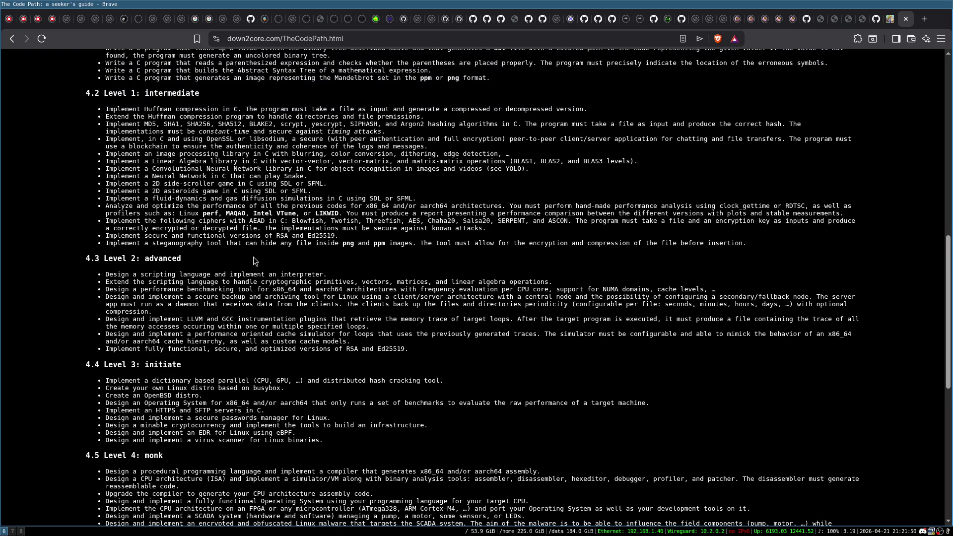
{"action": "scroll", "coordinate": [320, 234], "scroll_direction": "down", "scroll_amount": 2}
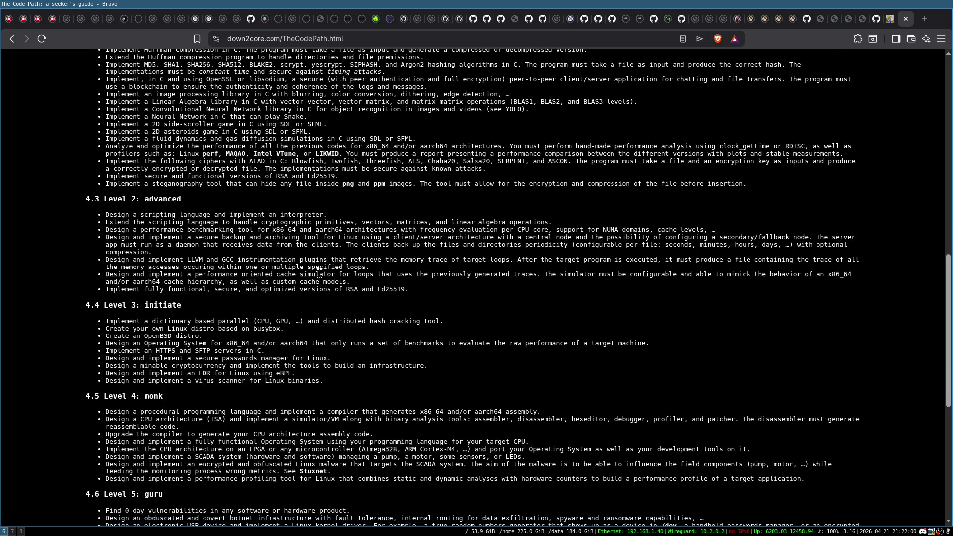
{"action": "triple_click", "coordinate": [381, 292]}
{"action": "left_click", "coordinate": [379, 290]}
{"action": "double_click", "coordinate": [351, 290]}
{"action": "double_click", "coordinate": [354, 290]}
{"action": "left_click", "coordinate": [356, 291]}
{"action": "double_click", "coordinate": [393, 290]}
{"action": "left_click", "coordinate": [364, 285]}
{"action": "scroll", "coordinate": [362, 283], "scroll_direction": "down", "scroll_amount": 2}
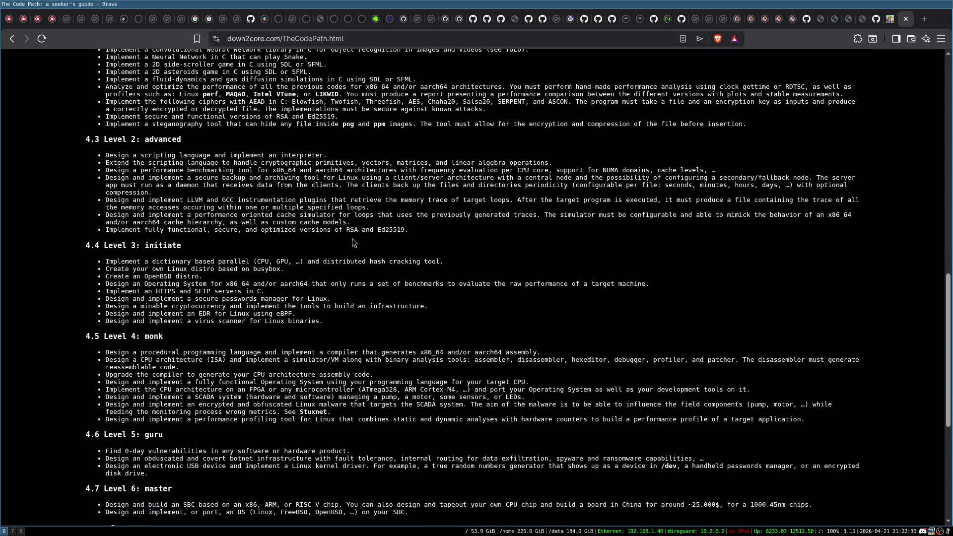
{"action": "scroll", "coordinate": [367, 268], "scroll_direction": "up", "scroll_amount": 2}
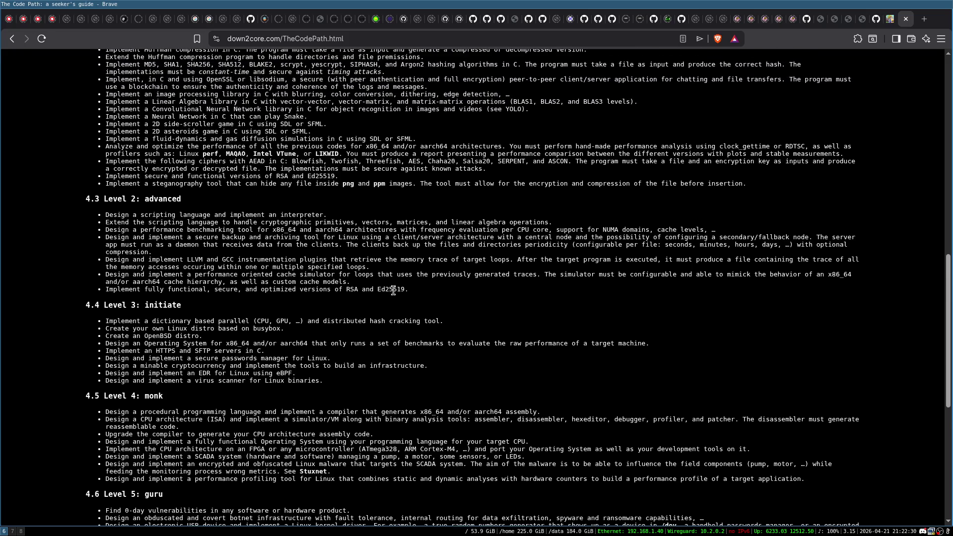
{"action": "double_click", "coordinate": [393, 289]}
{"action": "left_click", "coordinate": [388, 292]}
{"action": "double_click", "coordinate": [354, 290]}
{"action": "left_click", "coordinate": [358, 295]}
- Highlight the hash cracking tool, busybox Linux distro and OpenBSD distro lines
{"action": "scroll", "coordinate": [320, 240], "scroll_direction": "down", "scroll_amount": 3}
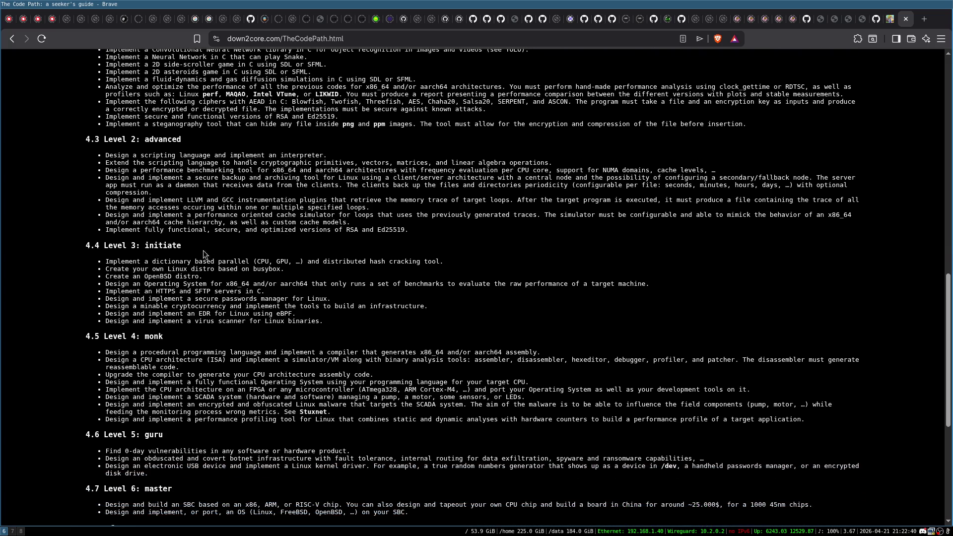
{"action": "scroll", "coordinate": [148, 231], "scroll_direction": "down", "scroll_amount": 2}
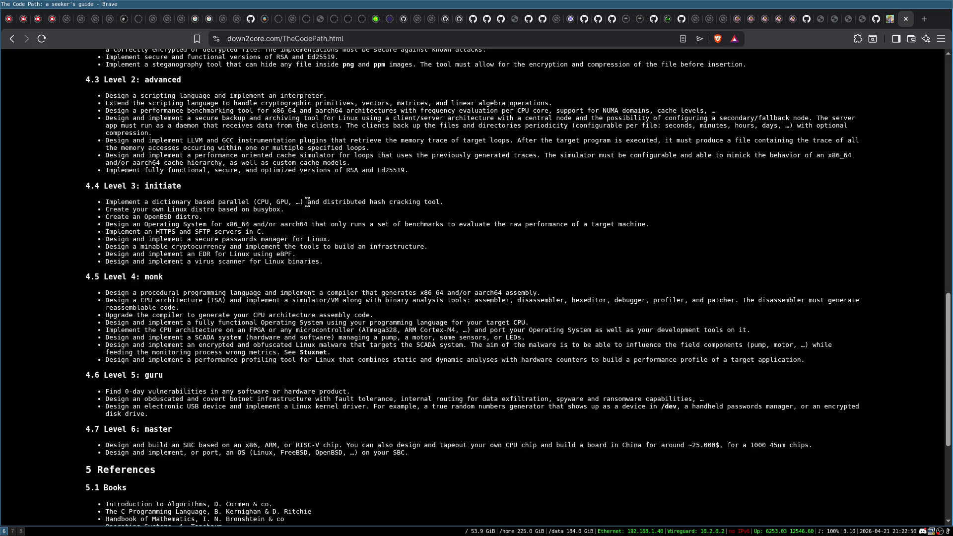
{"action": "triple_click", "coordinate": [346, 202]}
{"action": "left_click", "coordinate": [174, 201]}
{"action": "triple_click", "coordinate": [210, 202]}
{"action": "left_click", "coordinate": [268, 188]}
{"action": "triple_click", "coordinate": [249, 209]}
{"action": "left_click", "coordinate": [257, 211]}
{"action": "double_click", "coordinate": [268, 209]}
{"action": "left_click", "coordinate": [269, 210]}
{"action": "triple_click", "coordinate": [160, 211]}
{"action": "left_click", "coordinate": [212, 211]}
{"action": "double_click", "coordinate": [270, 209]}
{"action": "left_click", "coordinate": [272, 209]}
{"action": "triple_click", "coordinate": [191, 216]}
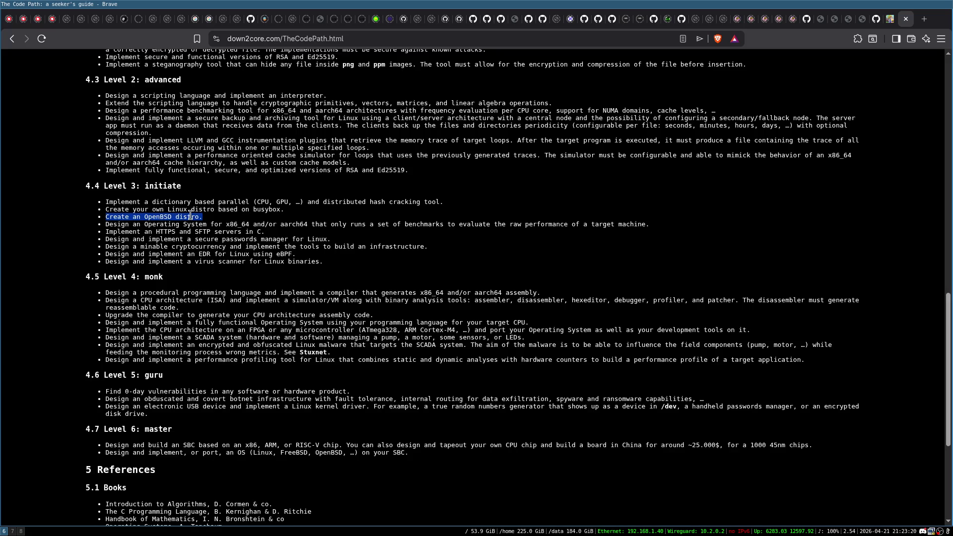
{"action": "left_click", "coordinate": [220, 220]}
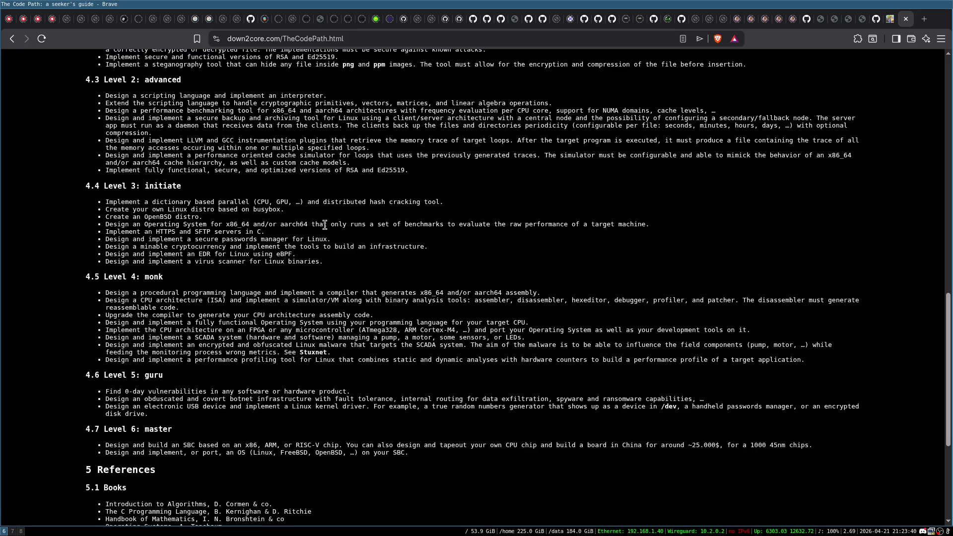
- In the Excalidraw whiteboard, select all and delete the old tree diagram
{"action": "left_click", "coordinate": [572, 19]}
{"action": "left_click", "coordinate": [442, 164]}
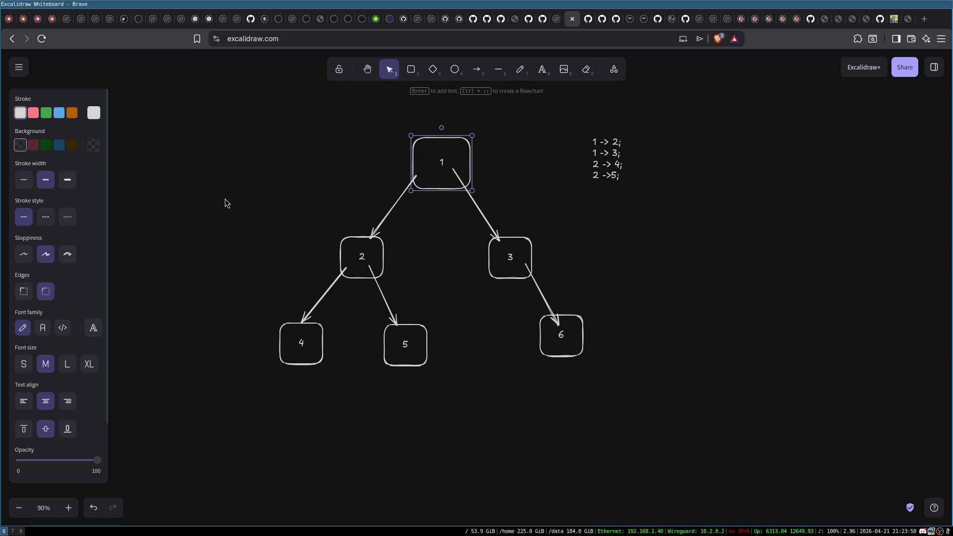
{"action": "left_click", "coordinate": [225, 204]}
{"action": "key", "text": "ctrl+a"}
{"action": "key", "text": "Delete"}
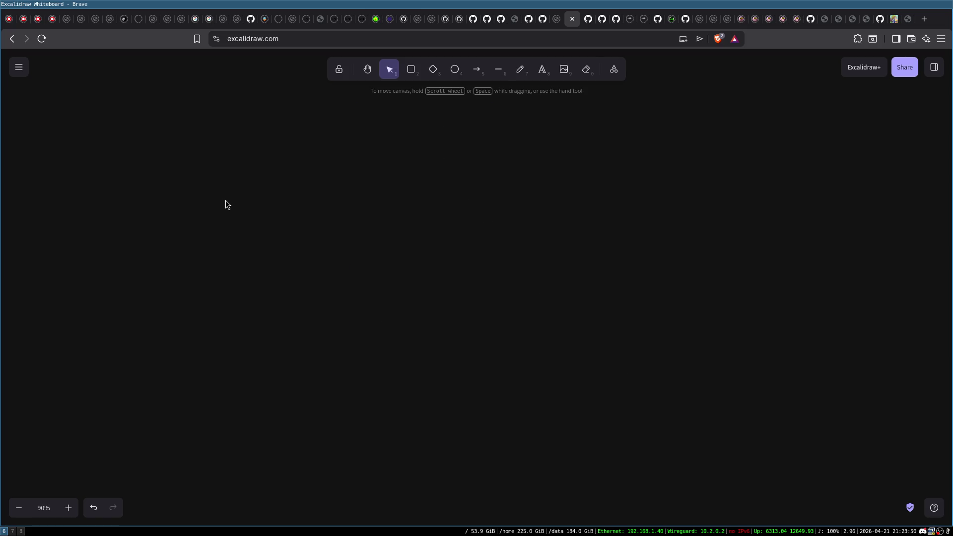
- Draw a wide rectangle and label it 'CPU'
{"action": "left_click", "coordinate": [411, 70]}
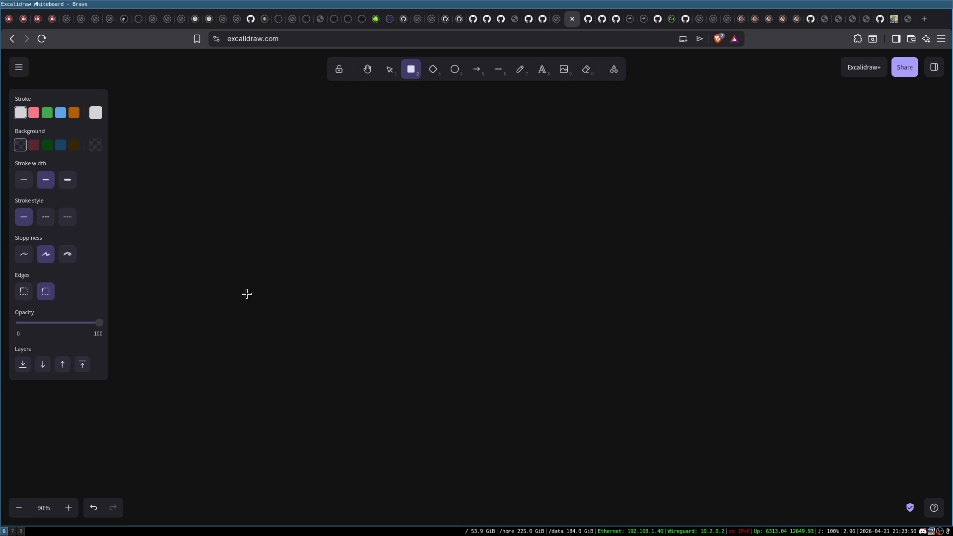
{"action": "left_click_drag", "start_coordinate": [246, 295], "coordinate": [544, 333]}
{"action": "mouse_move", "coordinate": [455, 317]}
{"action": "left_mouse_down"}
{"action": "mouse_move", "coordinate": [477, 363]}
{"action": "mouse_move", "coordinate": [447, 314]}
{"action": "left_mouse_up"}
{"action": "double_click", "coordinate": [420, 362]}
{"action": "key", "text": "Escape"}
{"action": "double_click", "coordinate": [411, 330]}
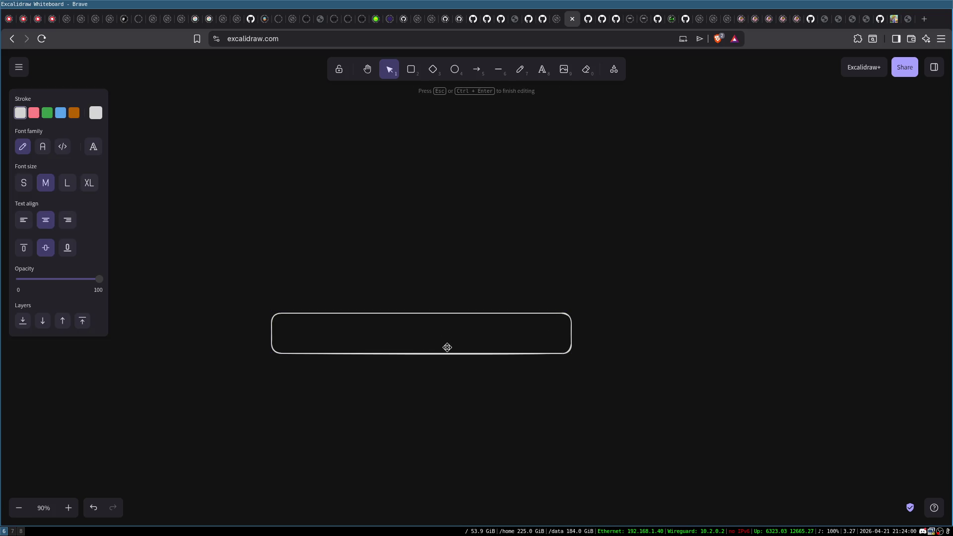
{"action": "type", "text": "CPU"}
{"action": "left_click", "coordinate": [498, 181]}
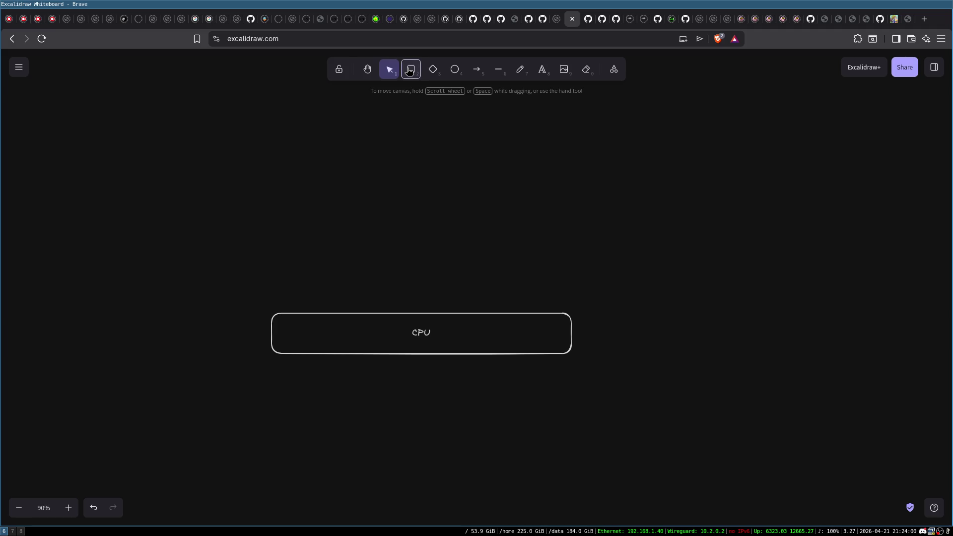
- Draw a second empty box, narrow the CPU box and place the empty box beside it
{"action": "left_click", "coordinate": [411, 69]}
{"action": "left_click_drag", "start_coordinate": [587, 310], "coordinate": [747, 353]}
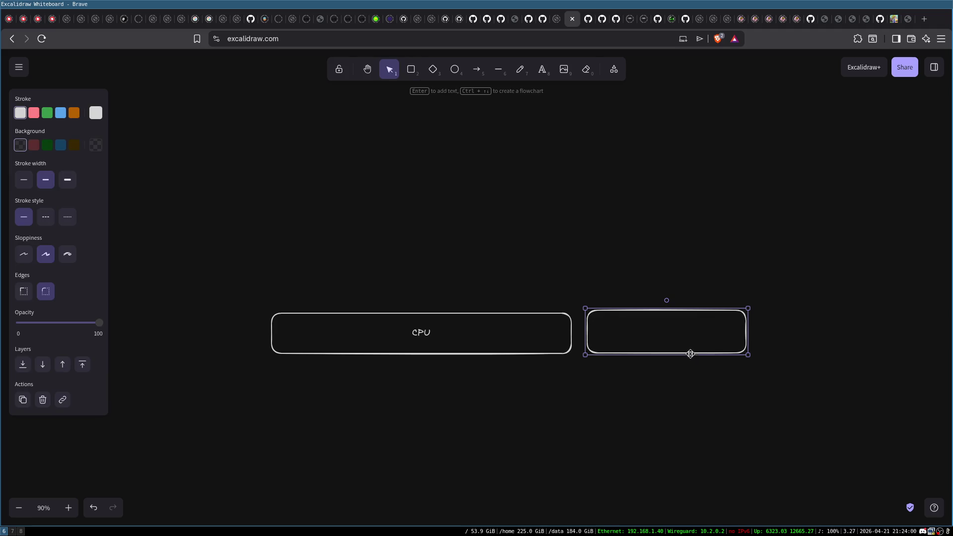
{"action": "left_click", "coordinate": [550, 332]}
{"action": "left_click_drag", "start_coordinate": [572, 332], "coordinate": [382, 332]}
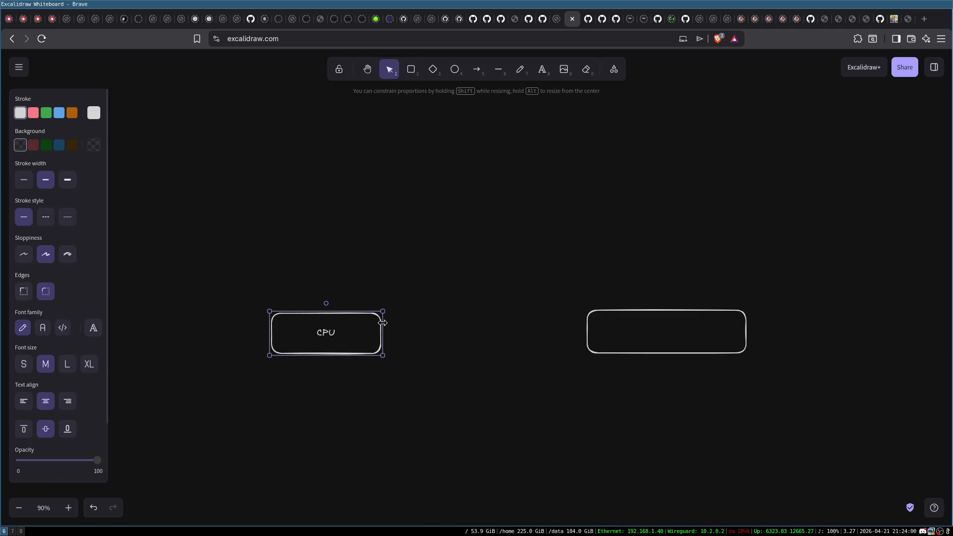
{"action": "left_click", "coordinate": [613, 331]}
{"action": "left_click_drag", "start_coordinate": [608, 311], "coordinate": [409, 314]}
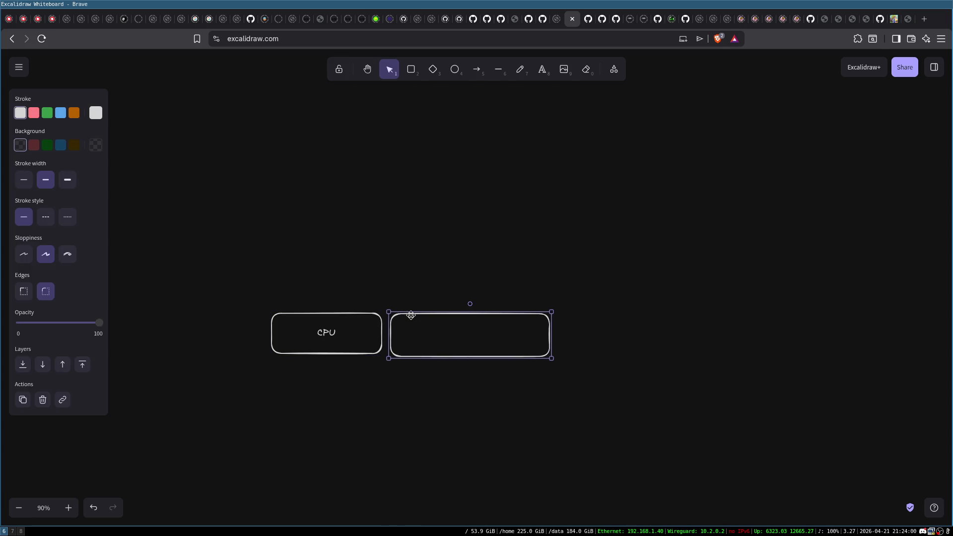
- Draw a large rectangle enclosing both boxes and label the empty box 'RAM'
{"action": "left_click", "coordinate": [410, 70]}
{"action": "left_click_drag", "start_coordinate": [244, 288], "coordinate": [613, 391]}
{"action": "double_click", "coordinate": [475, 333]}
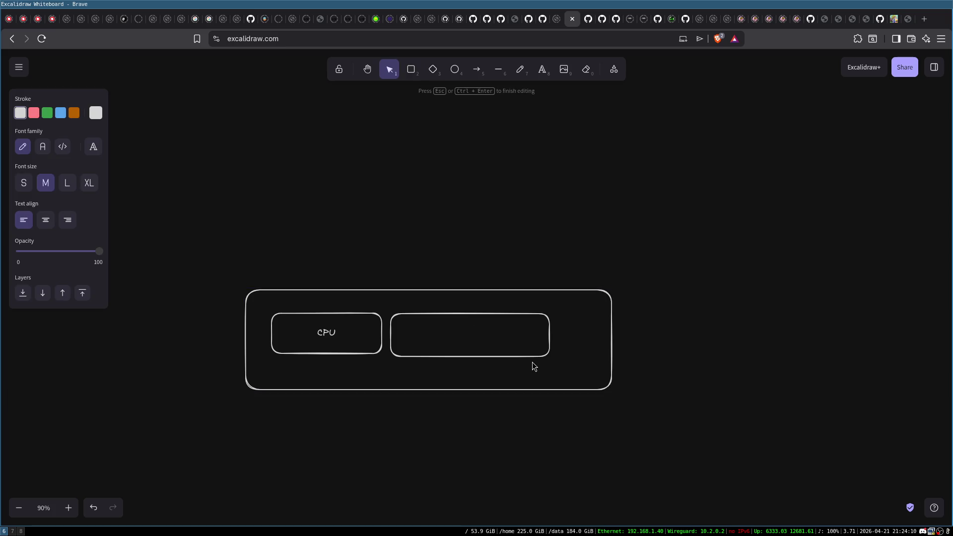
{"action": "type", "text": "RAM"}
{"action": "left_click", "coordinate": [487, 208]}
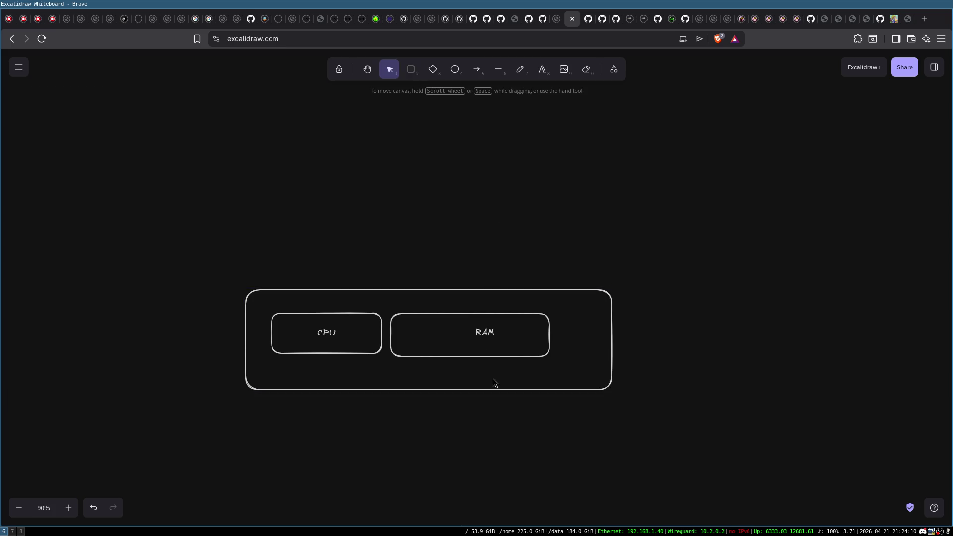
{"action": "left_click_drag", "start_coordinate": [484, 333], "coordinate": [473, 334]}
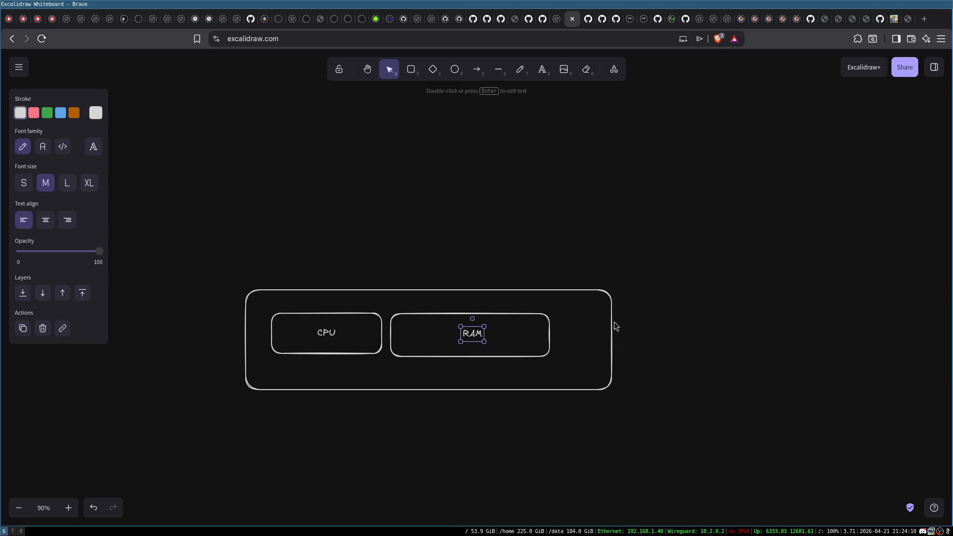
- Add a small 'Net' box right of RAM and widen the outer box to enclose all three
{"action": "left_click", "coordinate": [413, 72]}
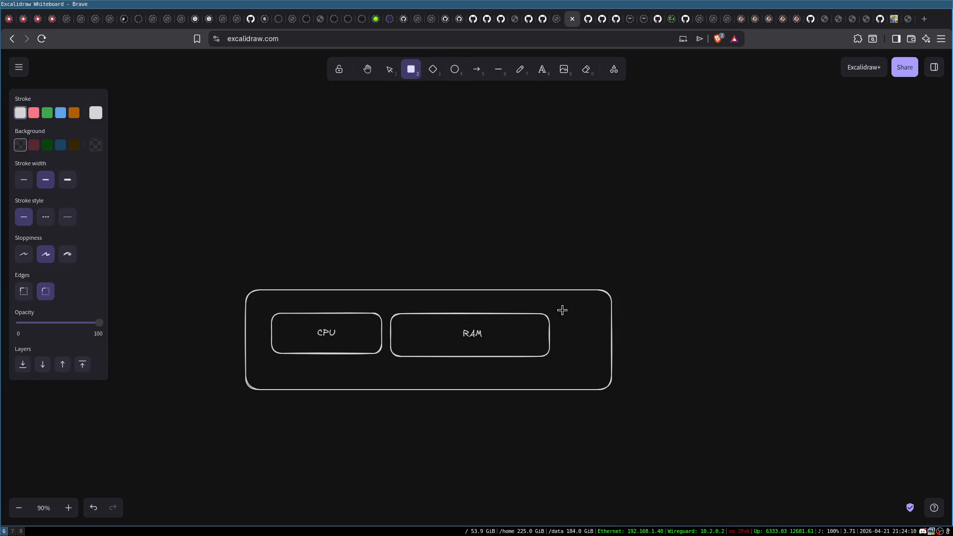
{"action": "left_click_drag", "start_coordinate": [556, 311], "coordinate": [602, 358]}
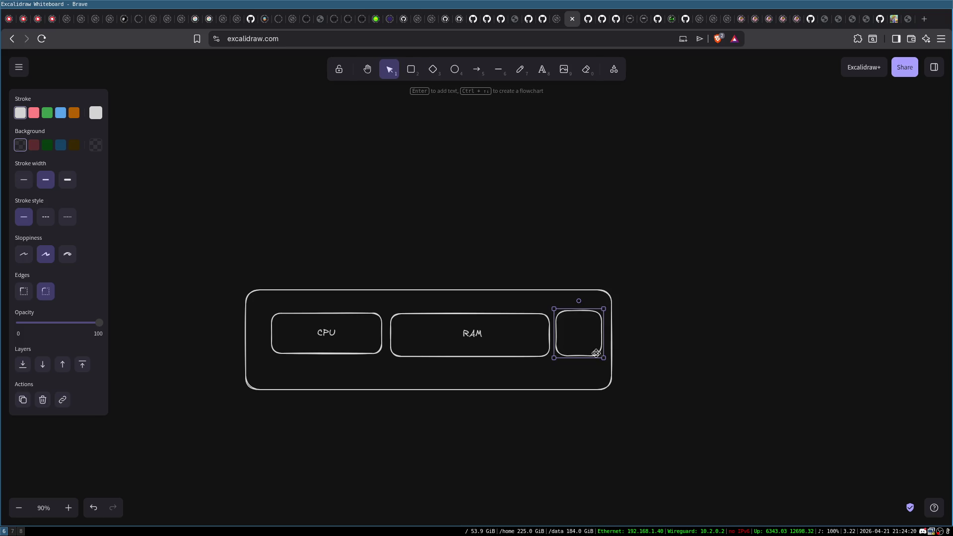
{"action": "double_click", "coordinate": [588, 342]}
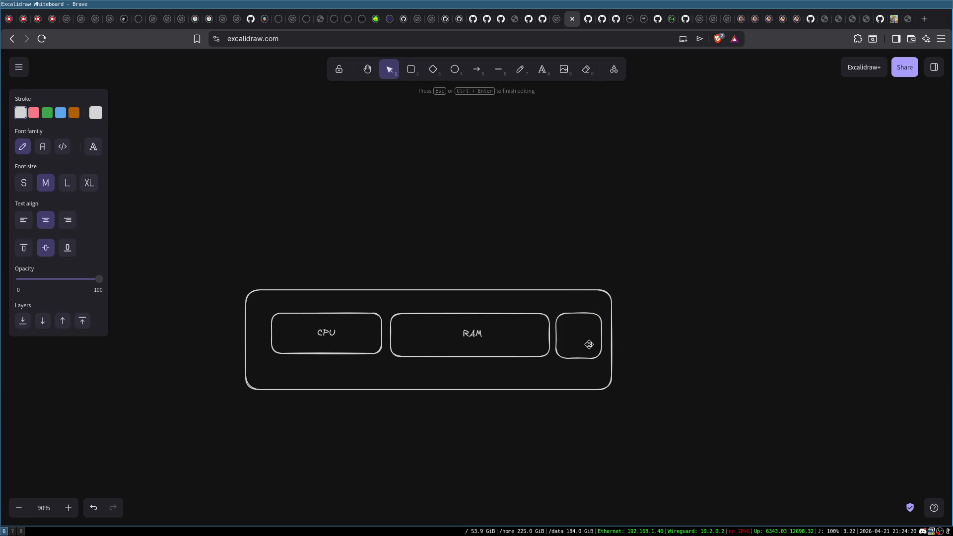
{"action": "type", "text": "Net"}
{"action": "left_click", "coordinate": [635, 312]}
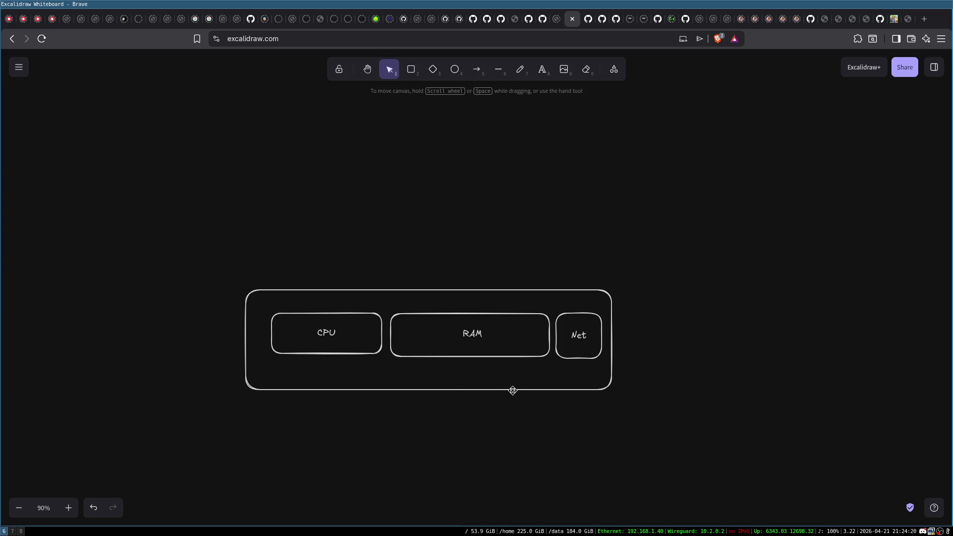
{"action": "left_click_drag", "start_coordinate": [513, 391], "coordinate": [526, 388]}
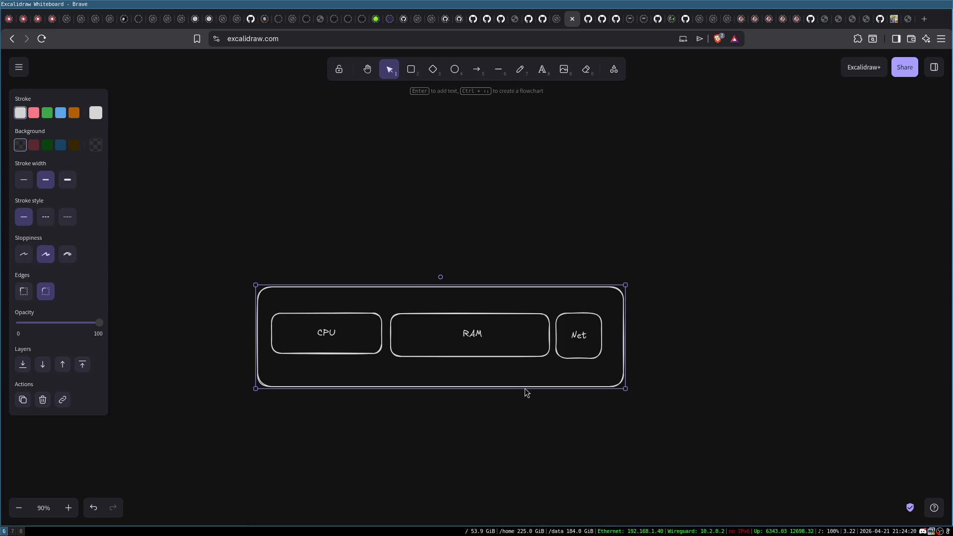
{"action": "key", "text": "Escape"}
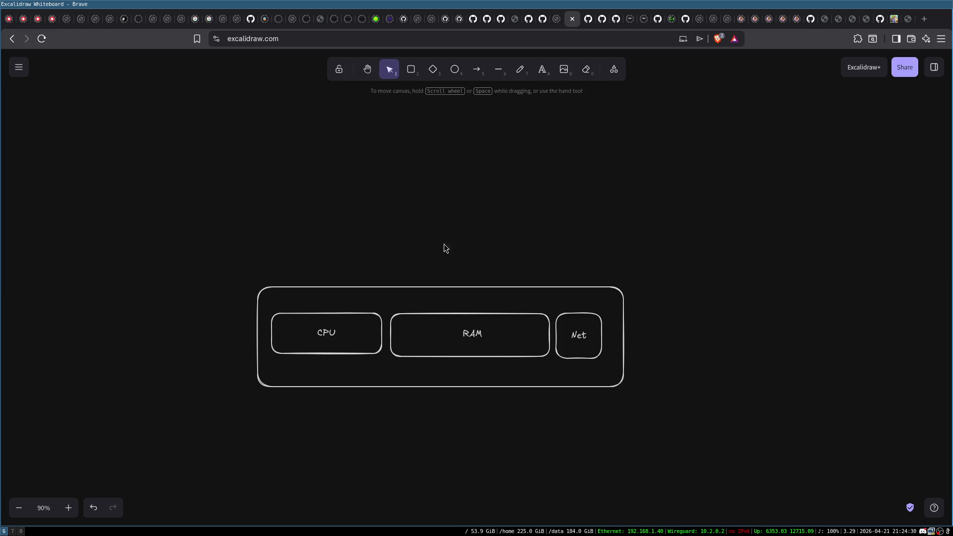
- Draw a wide bar above the hardware box labelled 'TinyKernel'
{"action": "left_click", "coordinate": [412, 69]}
{"action": "mouse_move", "coordinate": [311, 252]}
{"action": "left_mouse_down"}
{"action": "mouse_move", "coordinate": [441, 282]}
{"action": "mouse_move", "coordinate": [577, 275]}
{"action": "left_mouse_up"}
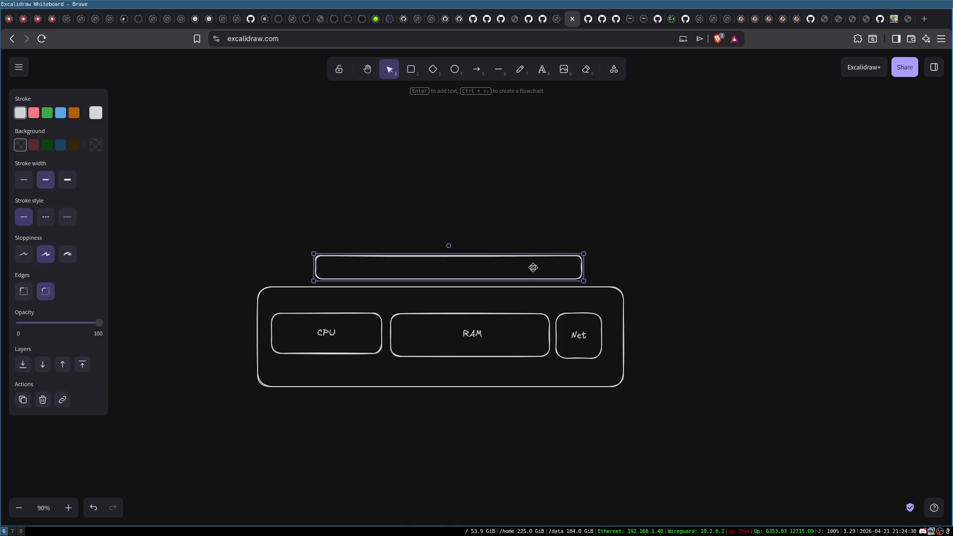
{"action": "double_click", "coordinate": [438, 267]}
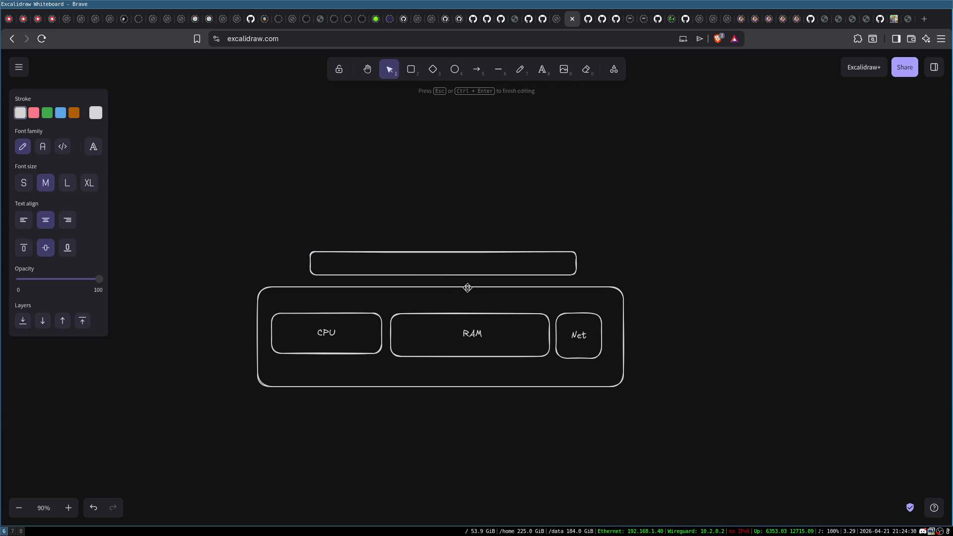
{"action": "type", "text": "TnyKernel"}
{"action": "left_click", "coordinate": [475, 158]}
- Draw a small 'MemAlloc' box above the left end of TinyKernel
{"action": "left_click", "coordinate": [412, 71]}
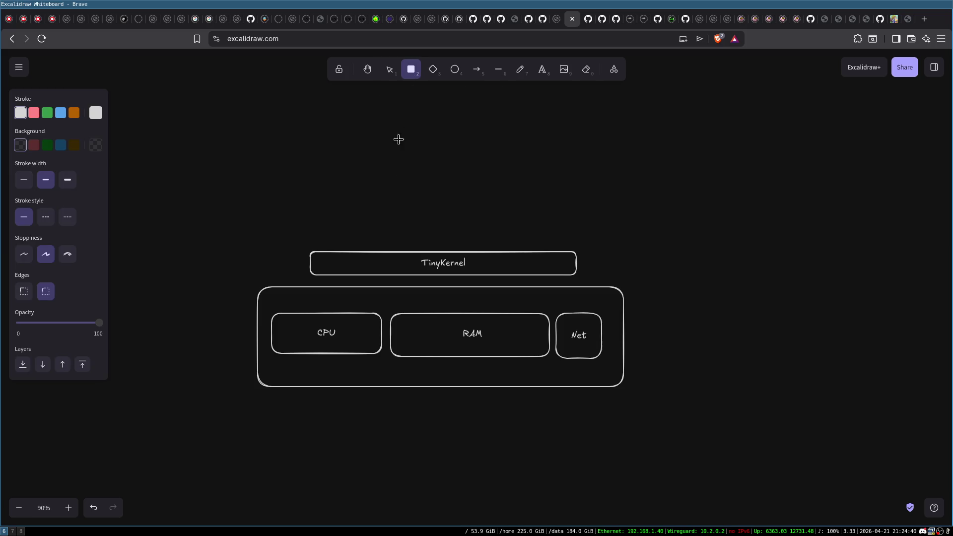
{"action": "left_click_drag", "start_coordinate": [310, 222], "coordinate": [417, 247]}
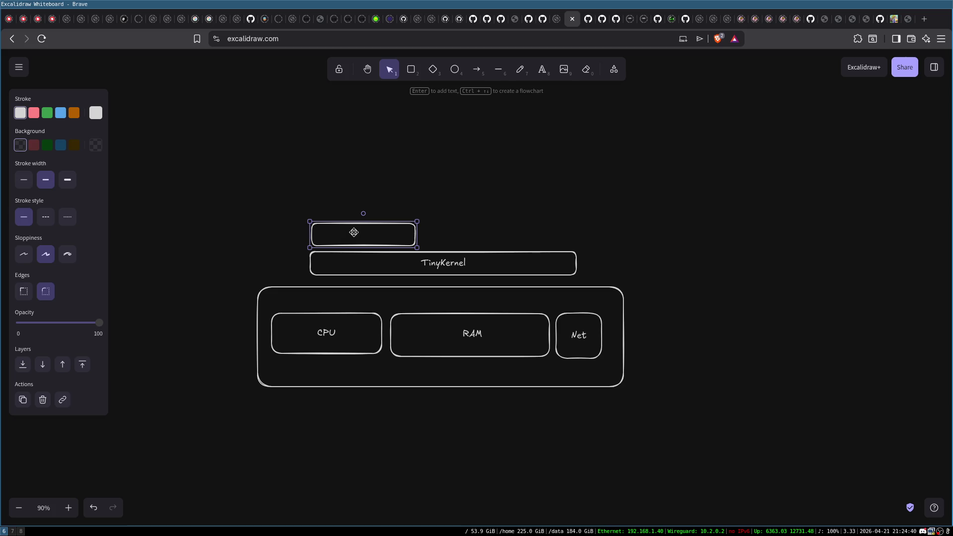
{"action": "double_click", "coordinate": [354, 233]}
{"action": "type", "text": "All"}
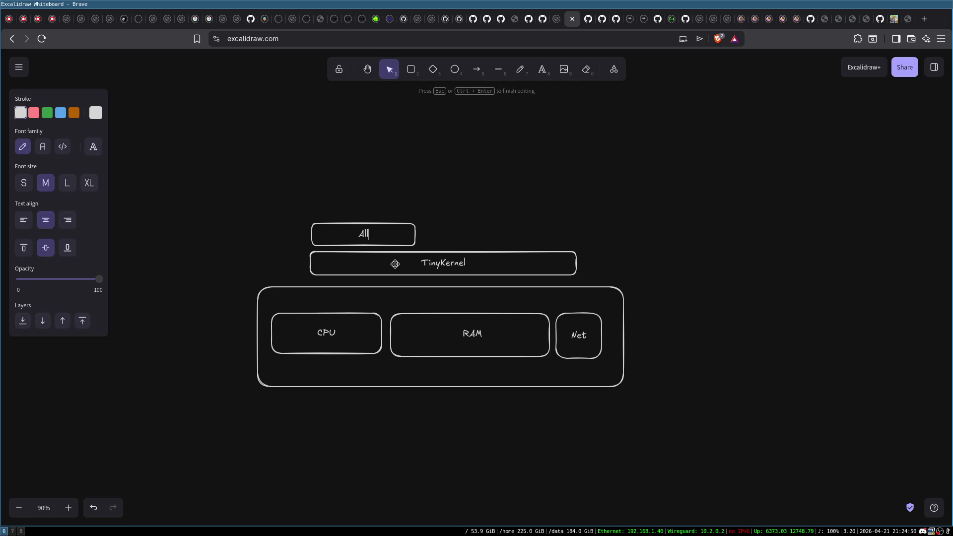
{"action": "type", "text": "oMem"}
{"action": "type", "text": "c"}
{"action": "left_click", "coordinate": [438, 183]}
- Duplicate MemAlloc, rename the copy 'BinLoader' and move it above TinyKernel's right end
{"action": "left_click", "coordinate": [405, 246]}
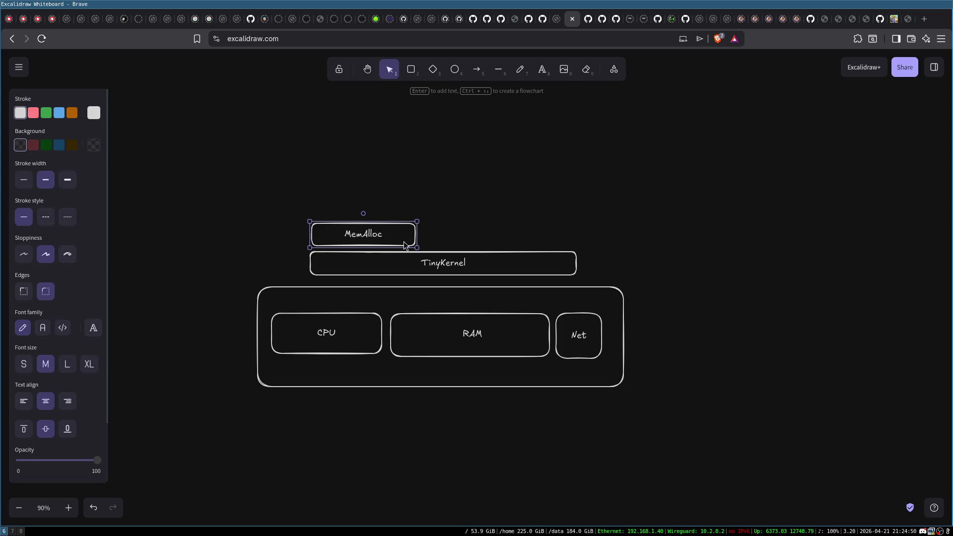
{"action": "left_click_drag", "start_coordinate": [358, 234], "coordinate": [474, 234]}
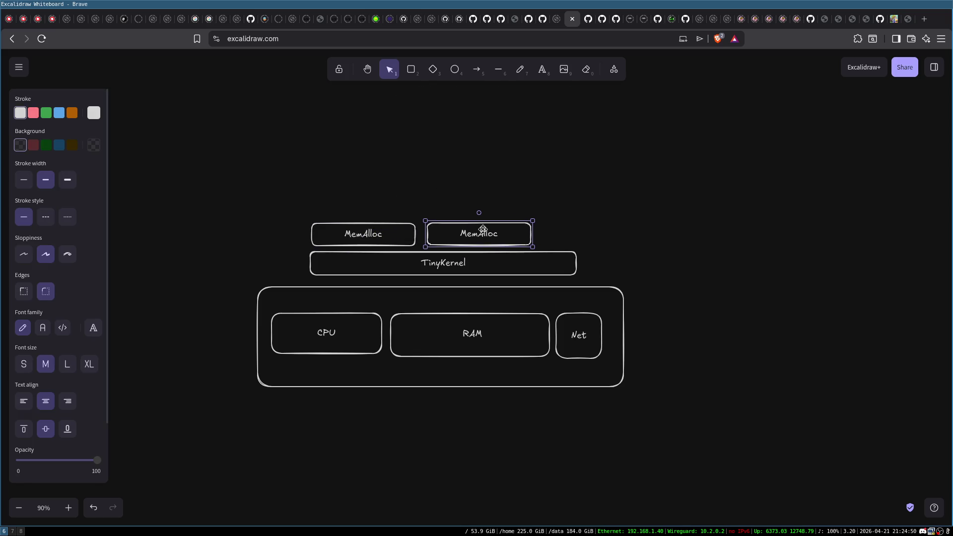
{"action": "double_click", "coordinate": [474, 234]}
{"action": "type", "text": "Bin"}
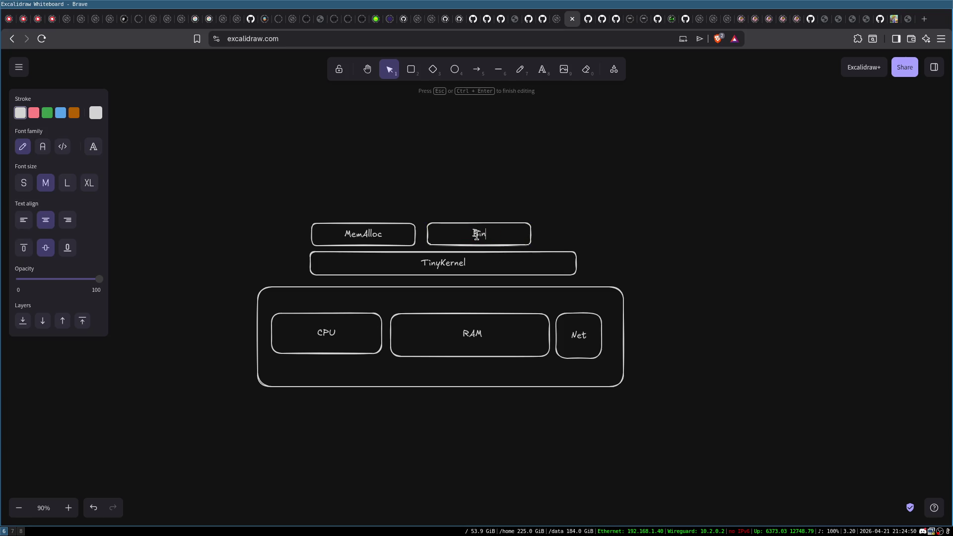
{"action": "type", "text": "Loader"}
{"action": "left_click", "coordinate": [714, 165]}
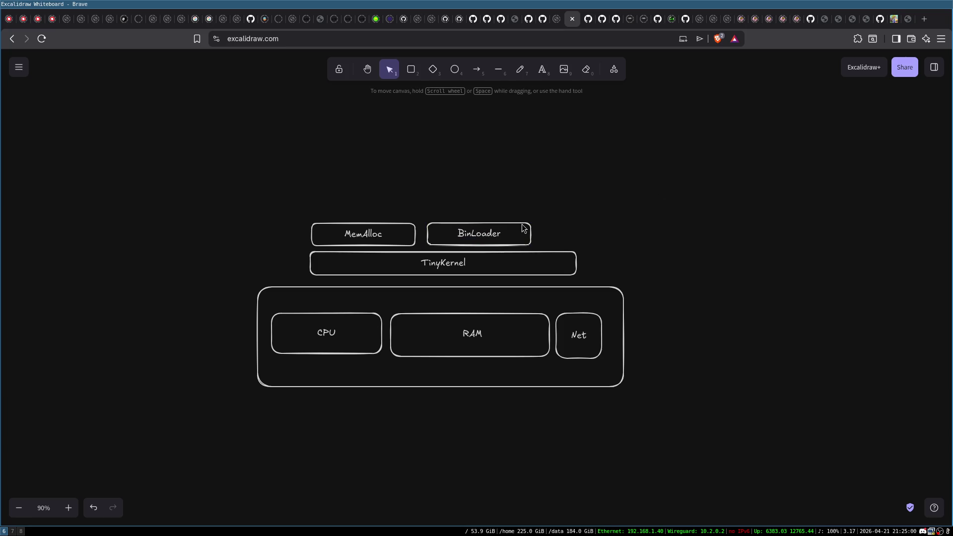
{"action": "left_click", "coordinate": [513, 233]}
{"action": "left_click_drag", "start_coordinate": [514, 233], "coordinate": [549, 232]}
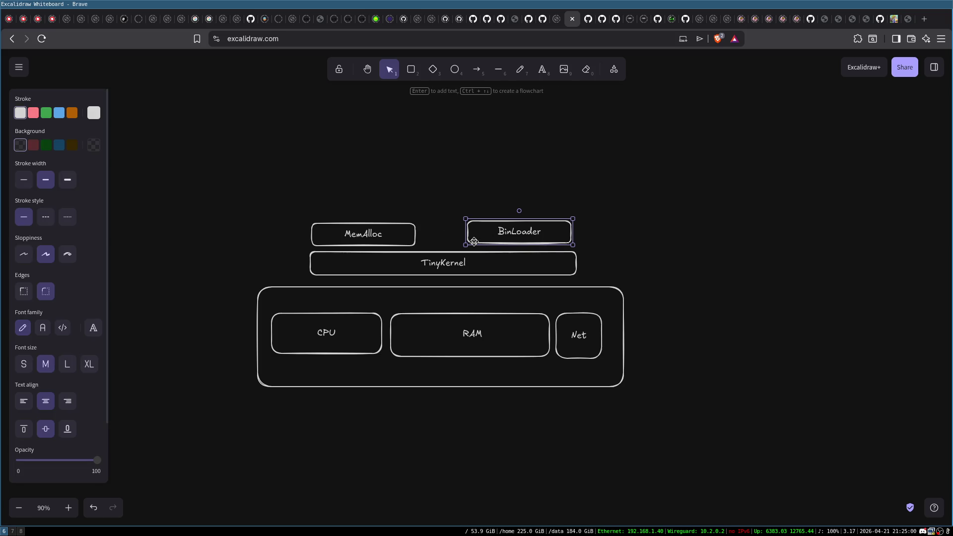
{"action": "left_click", "coordinate": [590, 231]}
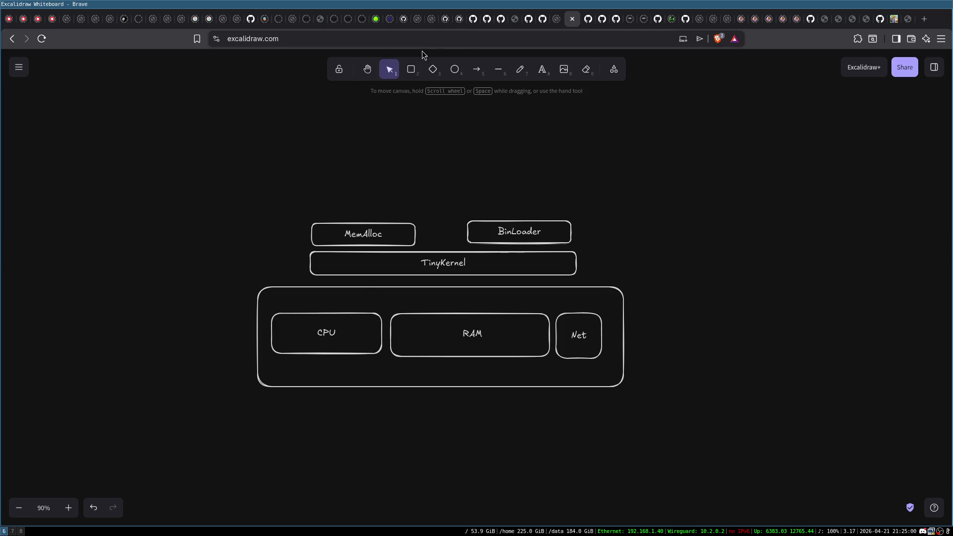
{"action": "left_click", "coordinate": [411, 69]}
- Draw an arrow from the lower left pointing into the hardware box
{"action": "key", "text": "Escape"}
{"action": "left_click", "coordinate": [477, 69]}
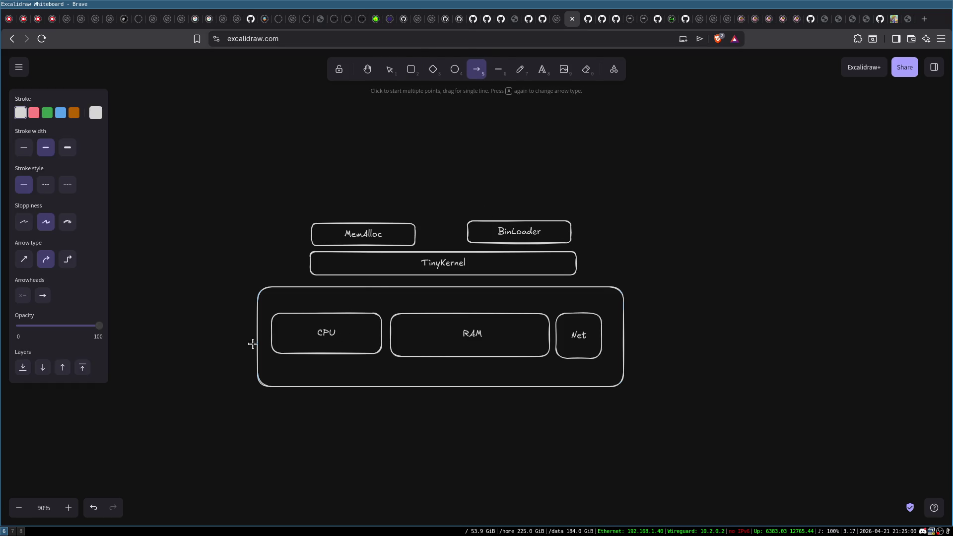
{"action": "mouse_move", "coordinate": [191, 371]}
{"action": "left_mouse_down"}
{"action": "mouse_move", "coordinate": [257, 320]}
{"action": "mouse_move", "coordinate": [259, 330]}
{"action": "left_mouse_up"}
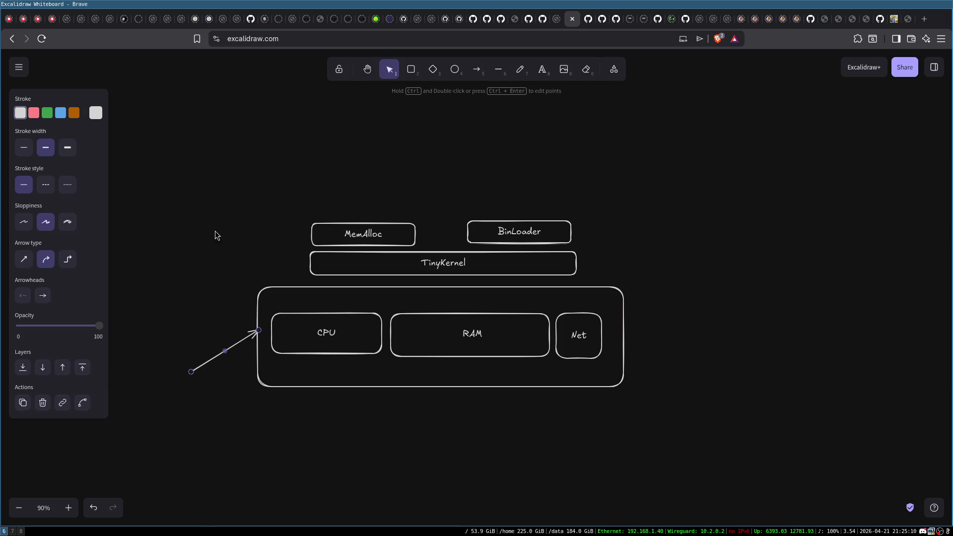
- Add a box at the arrow's tail labelled 'USB flash drive' and 'TinyBenchOS' on two lines
{"action": "left_click", "coordinate": [418, 71]}
{"action": "left_click_drag", "start_coordinate": [92, 403], "coordinate": [193, 441]}
{"action": "double_click", "coordinate": [145, 416]}
{"action": "type", "text": "USB"}
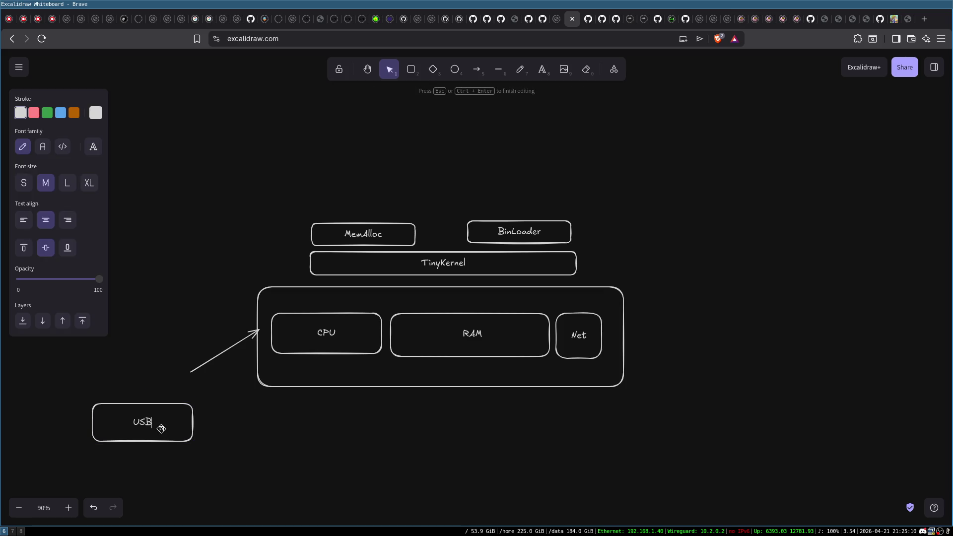
{"action": "type", "text": " flash drive"}
{"action": "key", "text": "Return"}
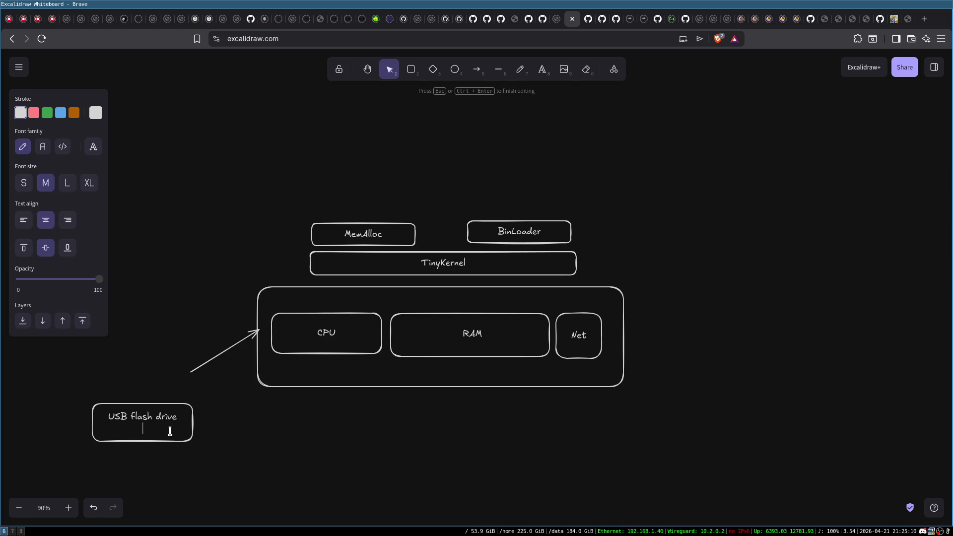
{"action": "type", "text": "TinyBenchOS"}
{"action": "left_click", "coordinate": [226, 419]}
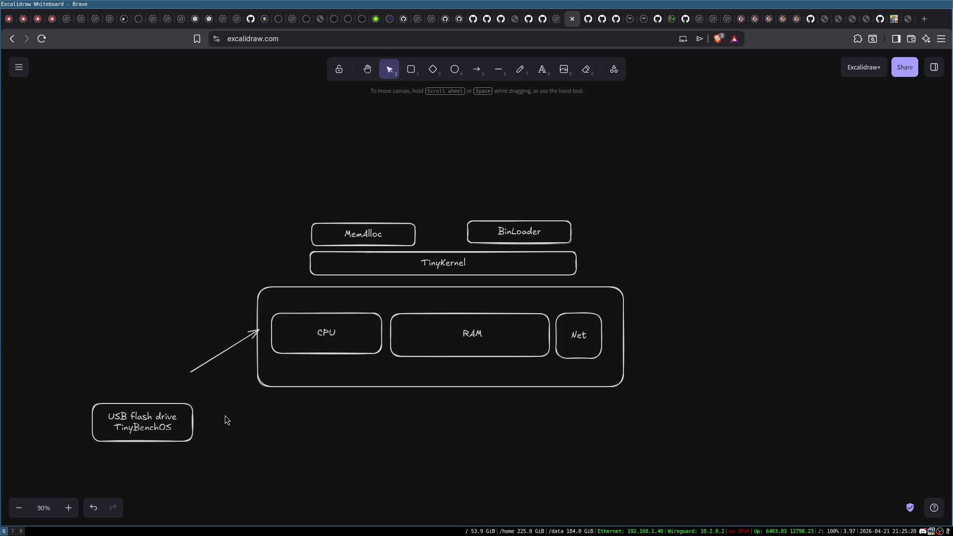
{"action": "left_click", "coordinate": [460, 267]}
{"action": "double_click", "coordinate": [459, 266]}
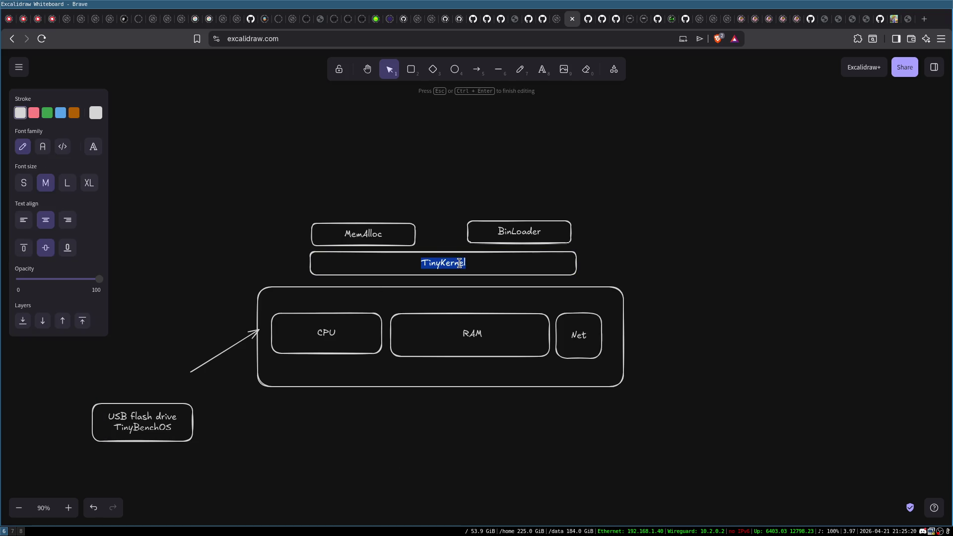